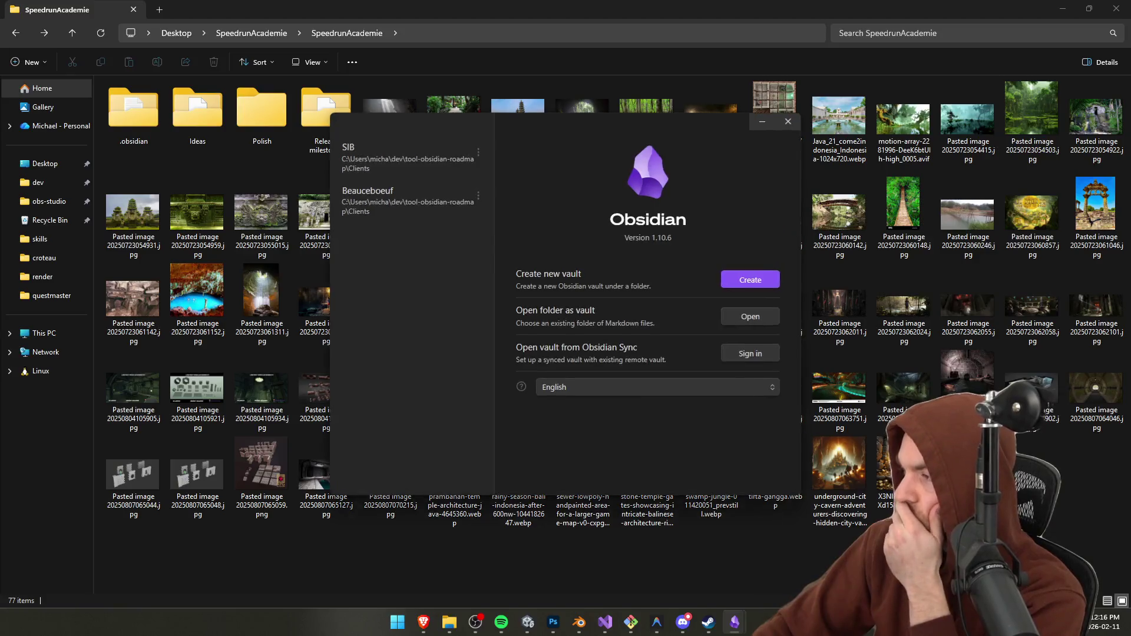
# Step: Open the Desktop SpeedrunAcademie folder as an Obsidian vault
pyautogui.click(751, 317)
pyautogui.click(50, 138)
pyautogui.click(124, 144)
pyautogui.click(462, 296)
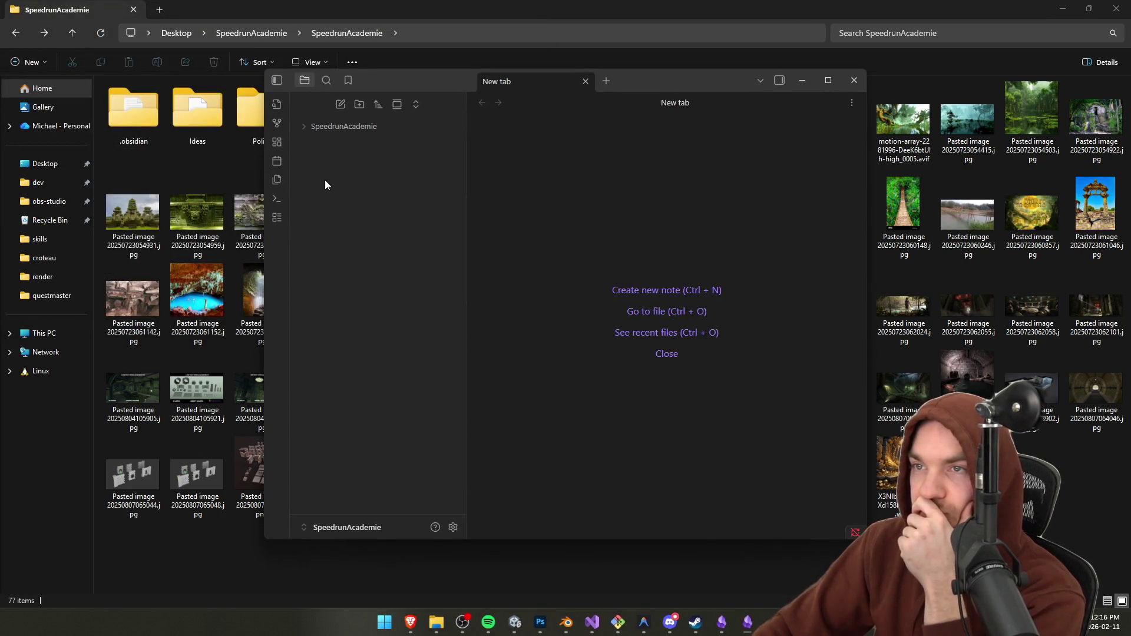
# Step: View the besakih-temple image and maximize the Obsidian window
pyautogui.click(306, 127)
pyautogui.click(342, 142)
pyautogui.click(362, 223)
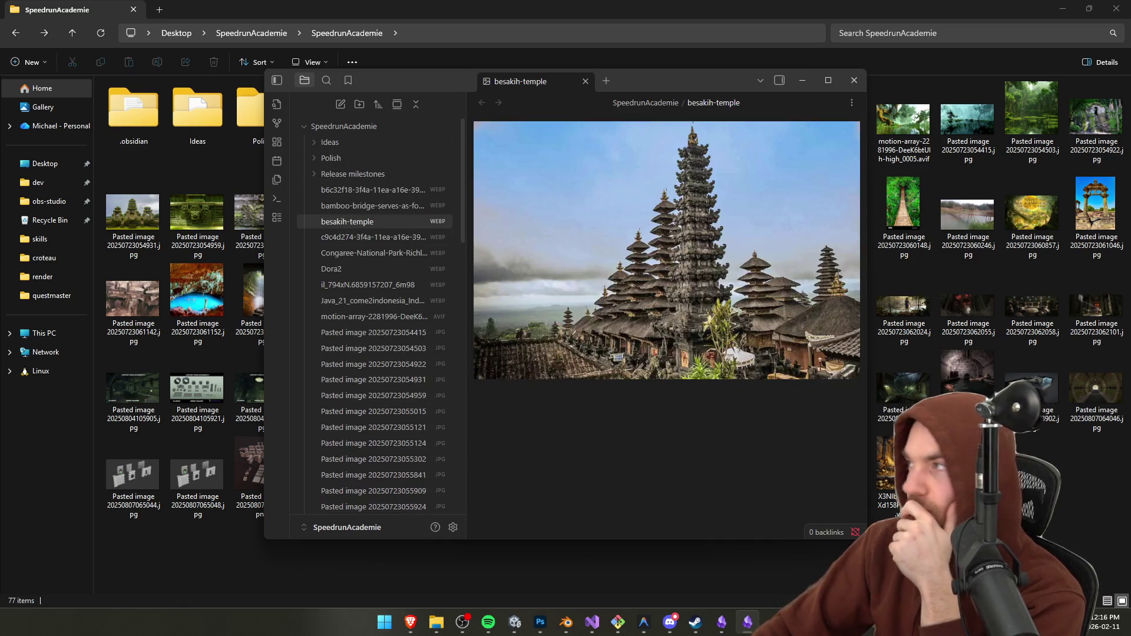
pyautogui.moveTo(694, 87); pyautogui.dragTo(558, 76)
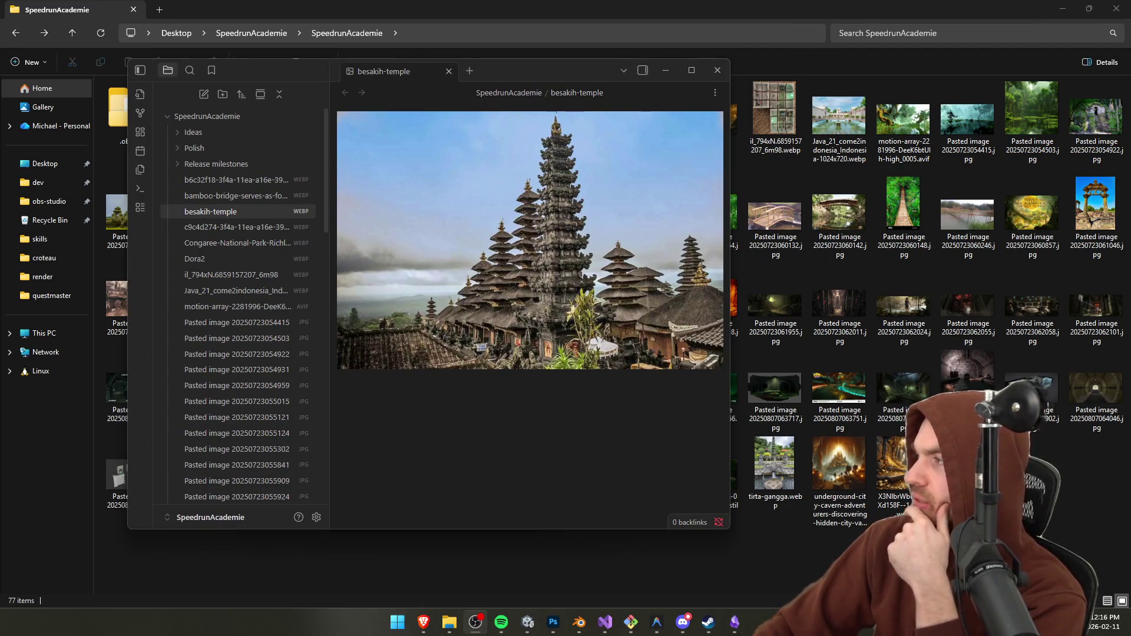
pyautogui.click(692, 71)
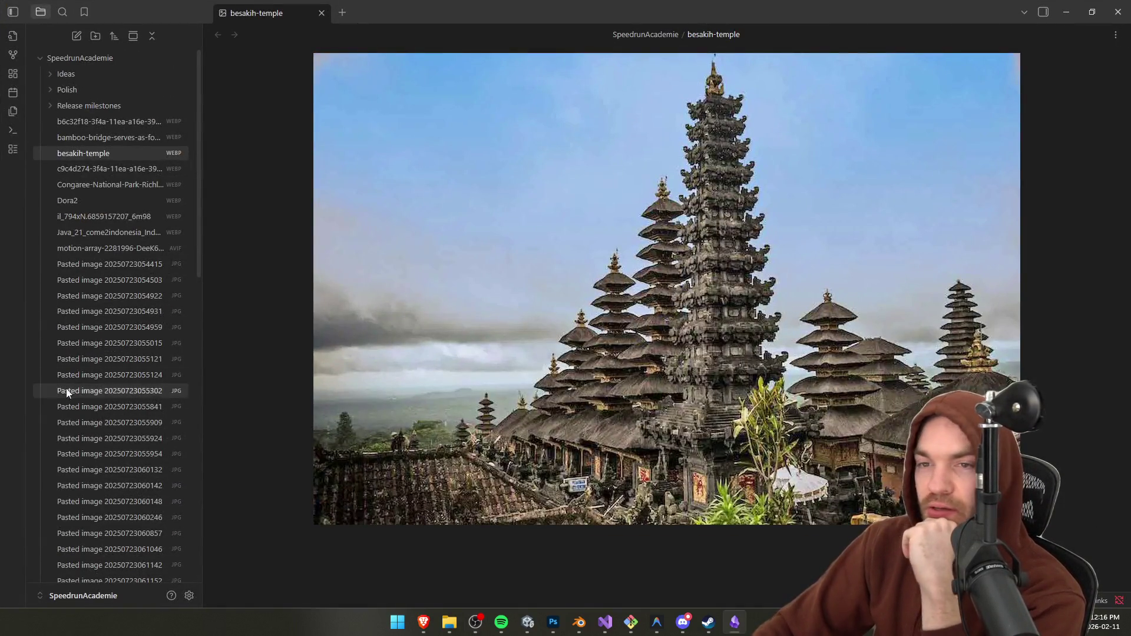
# Step: Browse the reference images, from Java Indonesia to the treehouse, bamboo bridge and covered bridge
pyautogui.click(94, 230)
pyautogui.click(112, 311)
pyautogui.click(114, 327)
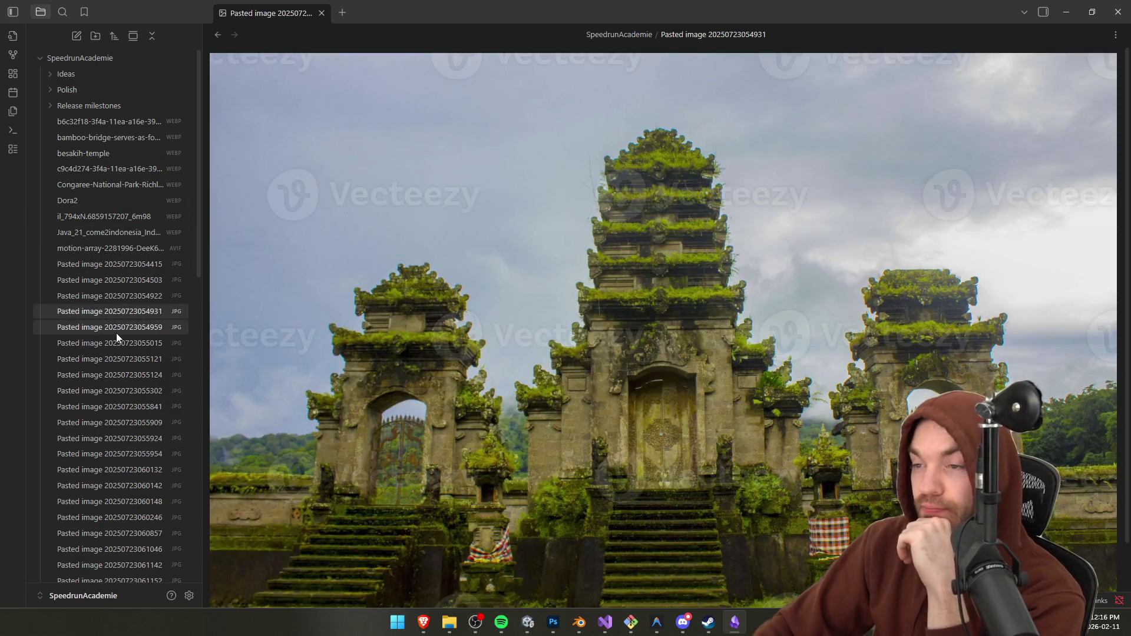
pyautogui.click(125, 373)
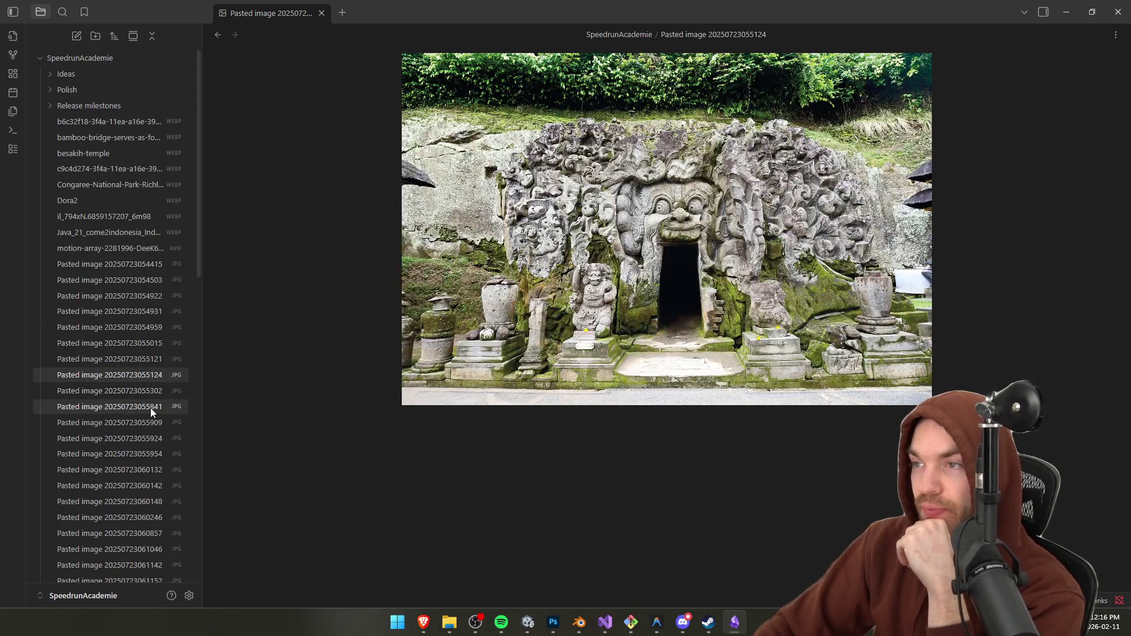
pyautogui.click(150, 406)
pyautogui.click(149, 438)
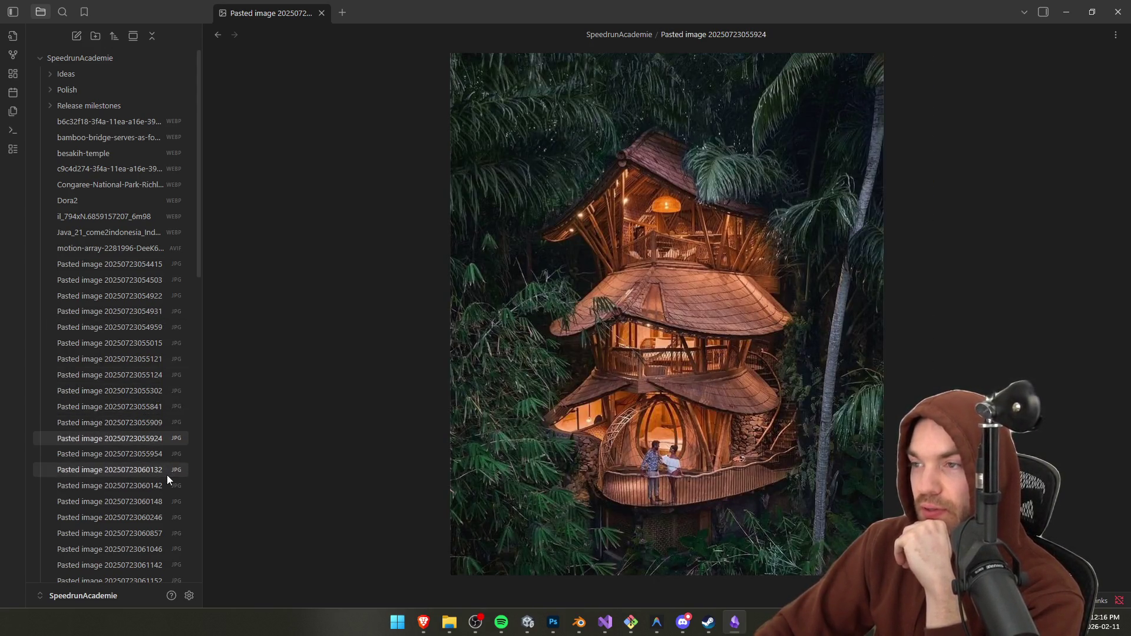
pyautogui.click(167, 475)
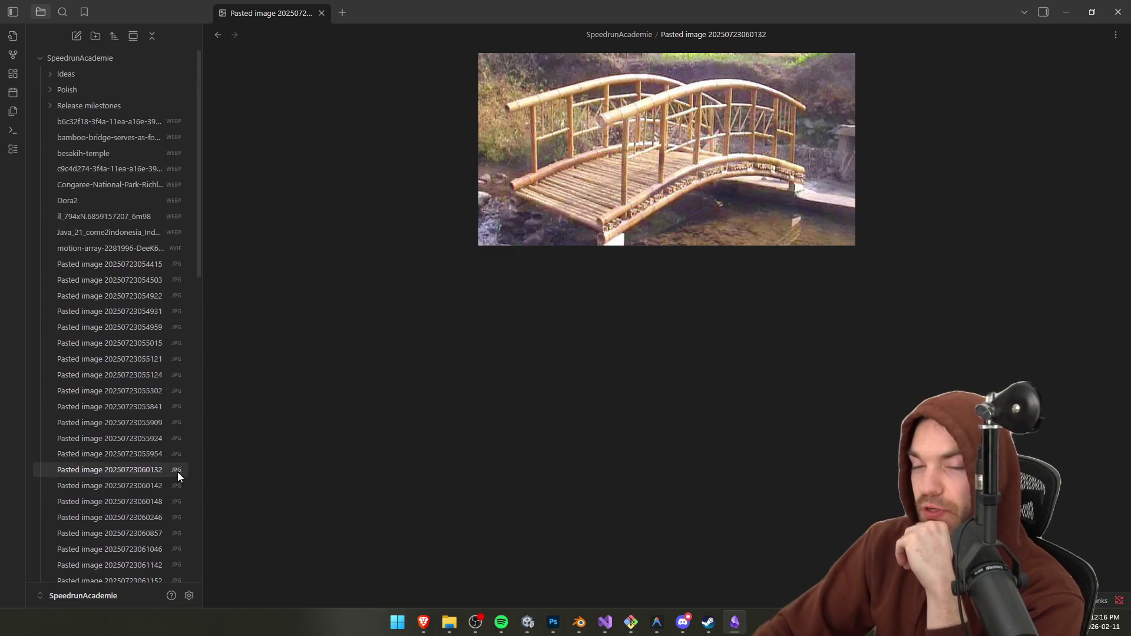
pyautogui.click(152, 485)
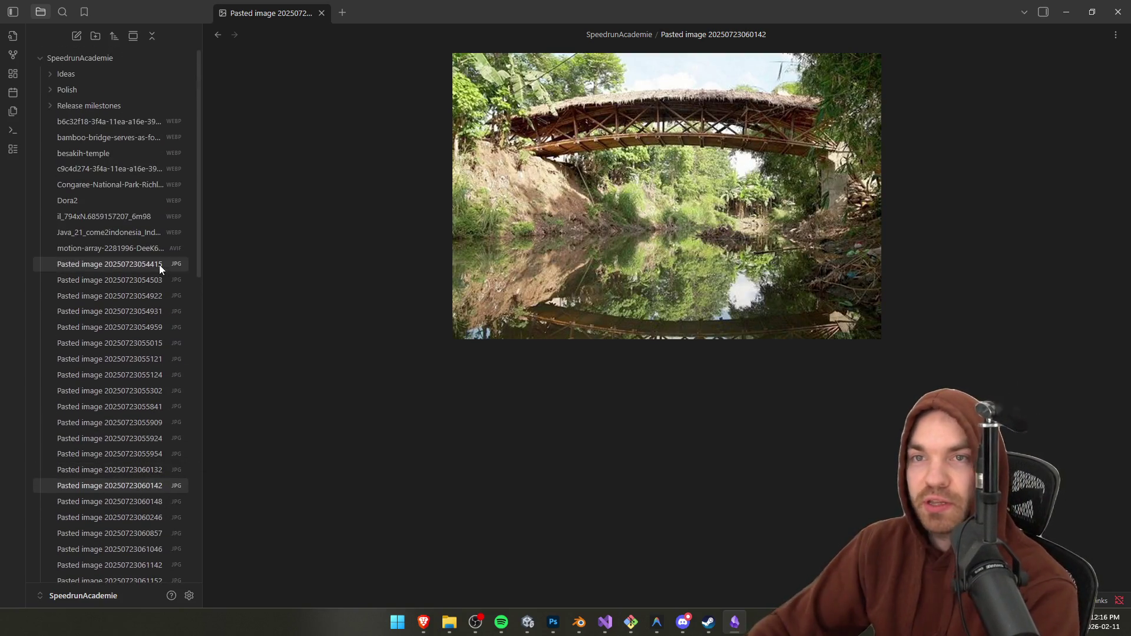
# Step: Open the Jungle Refs canvas under Ideas > Saison 3 - King of the Jungle
pyautogui.click(106, 108)
pyautogui.click(73, 69)
pyautogui.click(97, 94)
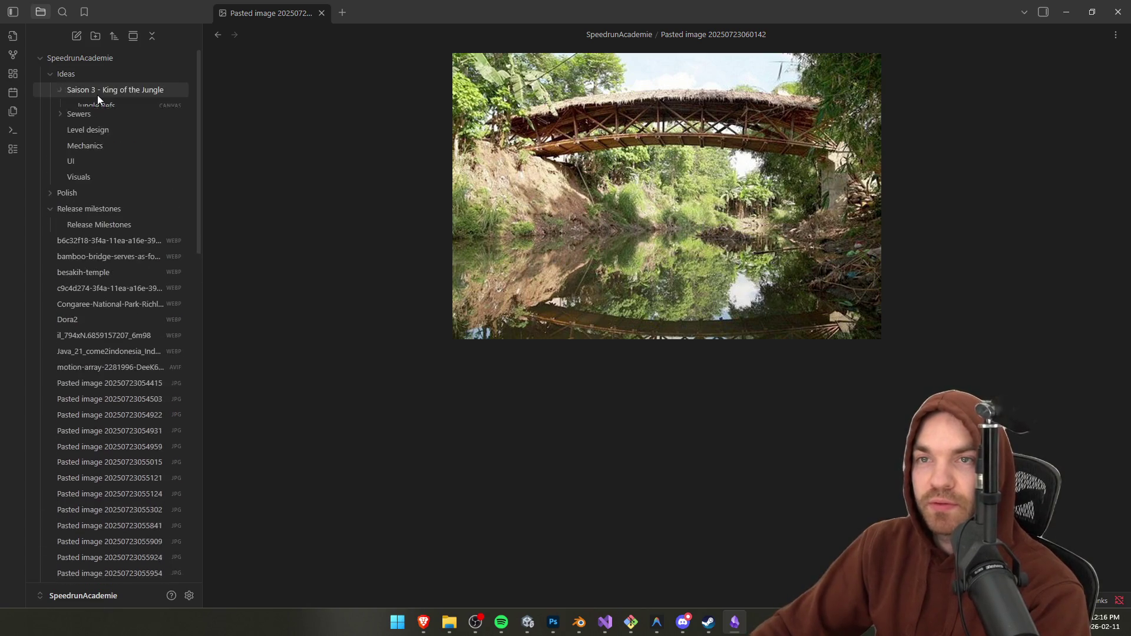
pyautogui.click(97, 94)
pyautogui.click(99, 105)
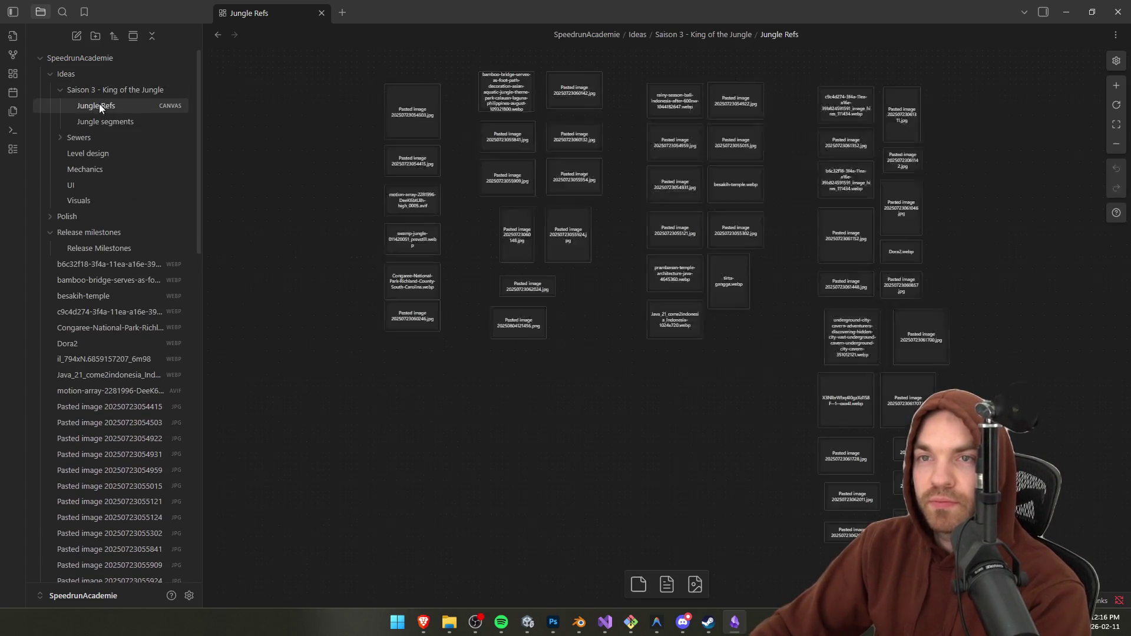
pyautogui.scroll(5, 603, 296)
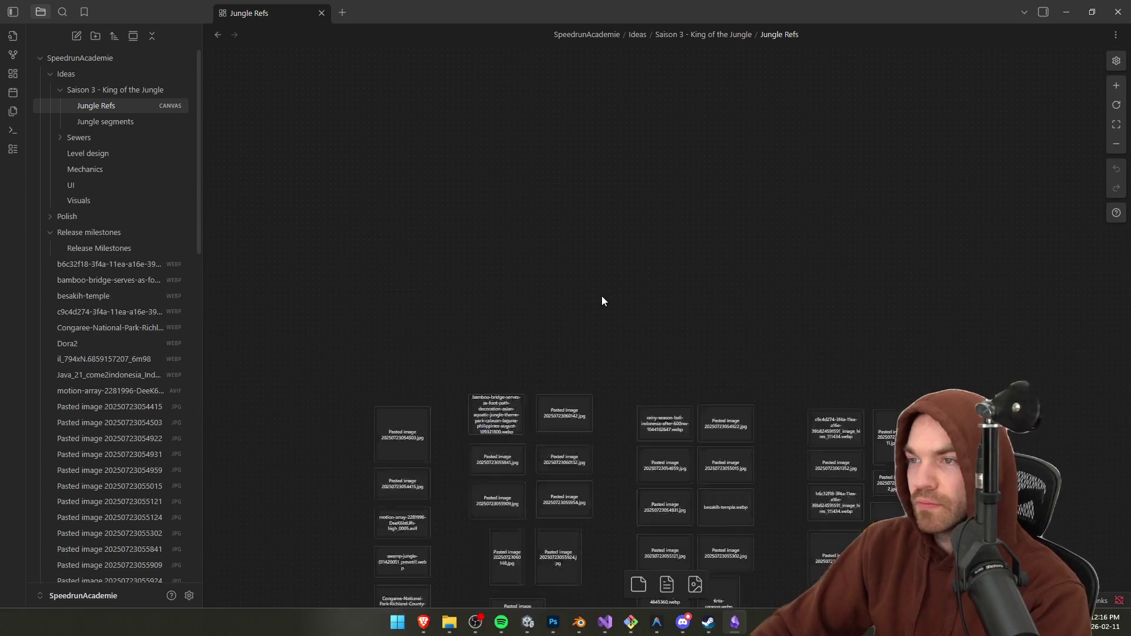
pyautogui.scroll(-4, 603, 301)
pyautogui.scroll(3, 617, 323)
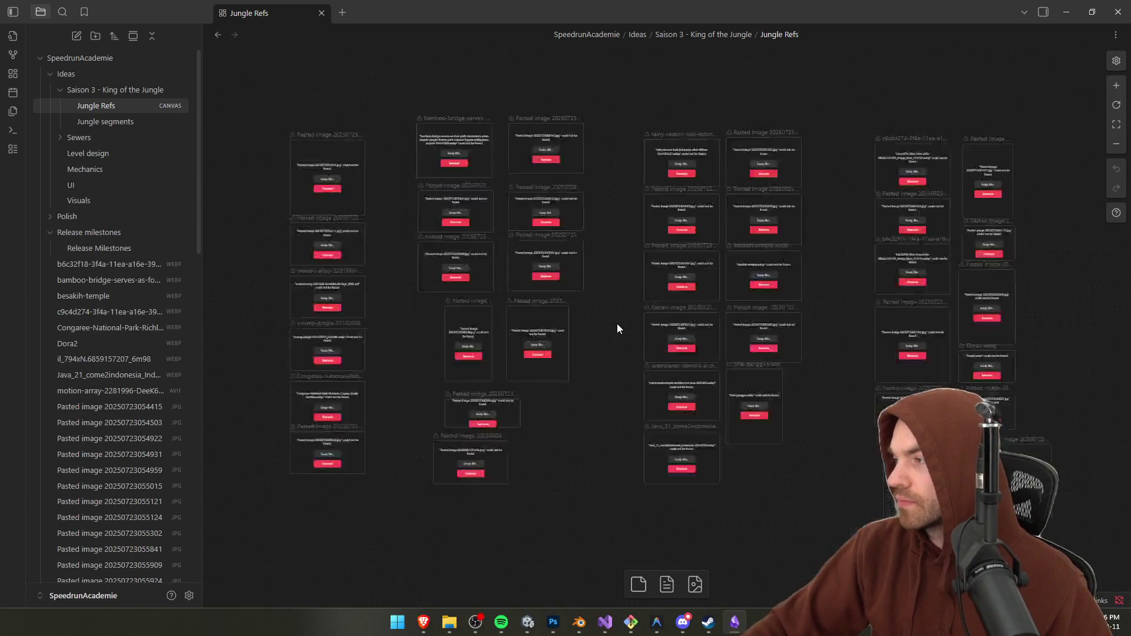
pyautogui.scroll(6, 518, 239)
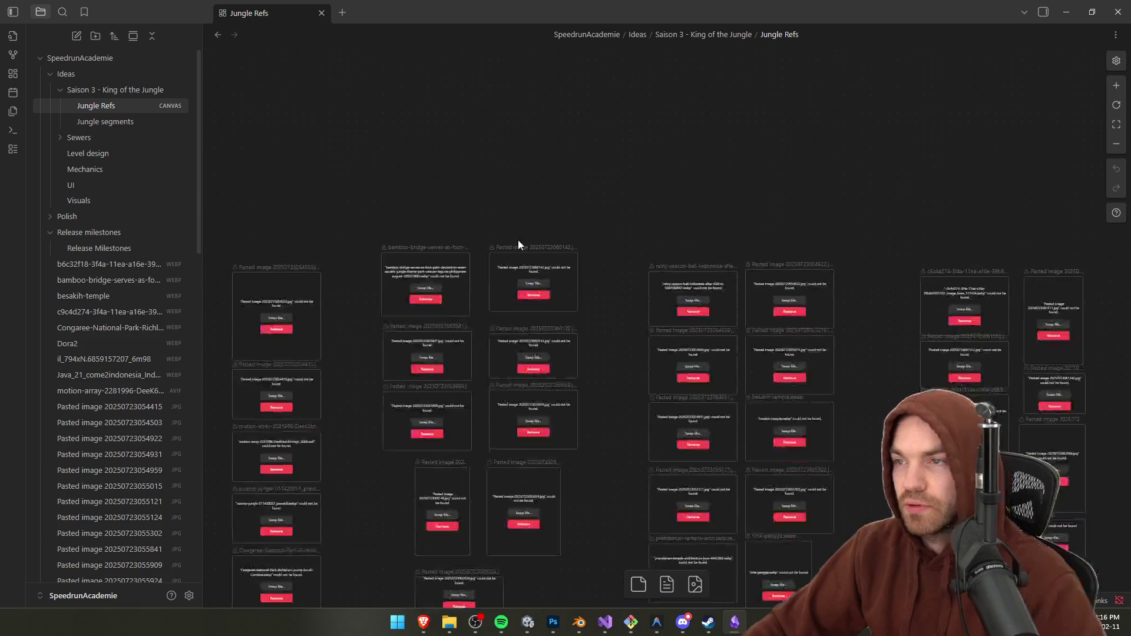
pyautogui.scroll(-5, 390, 337)
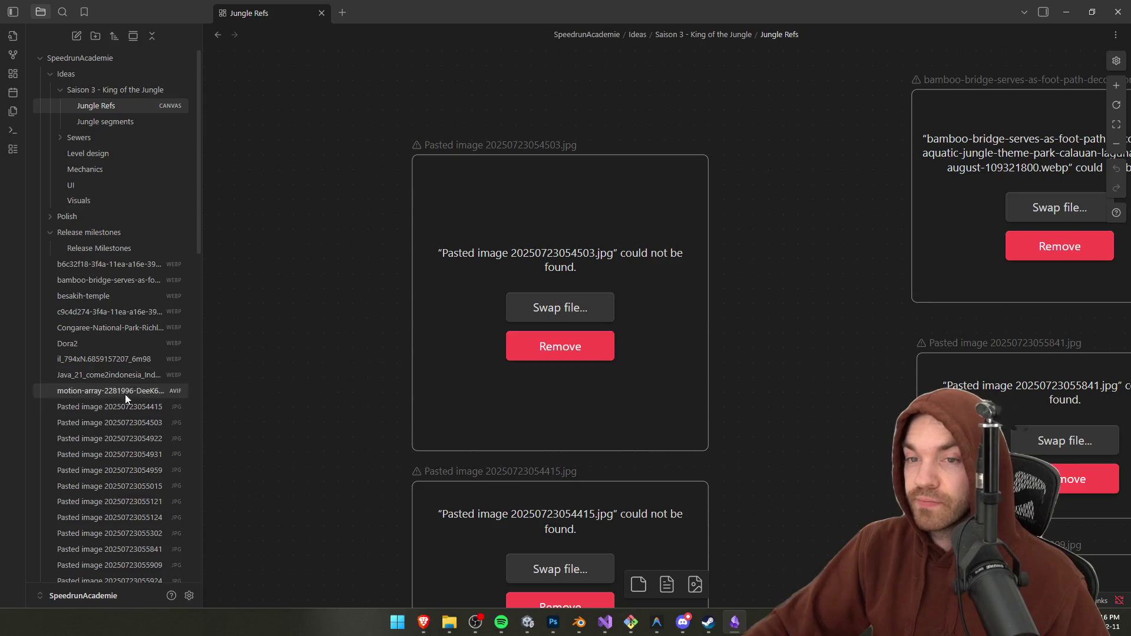
pyautogui.click(548, 316)
pyautogui.click(548, 314)
pyautogui.click(547, 315)
pyautogui.click(558, 316)
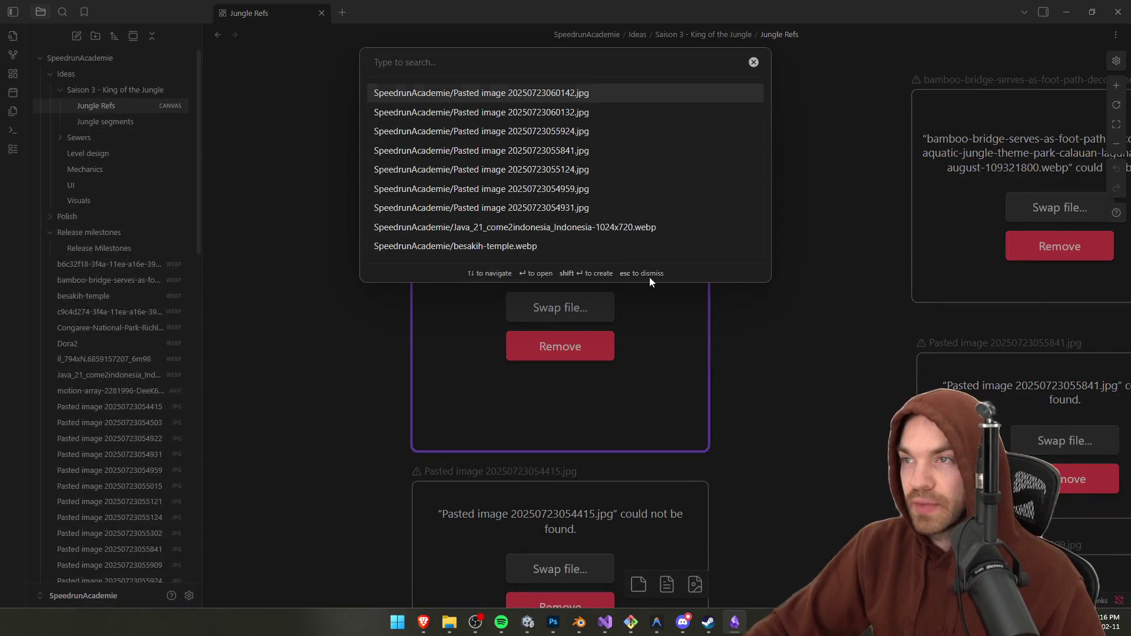
pyautogui.click(810, 342)
# Step: Open the Jungle segments note from the sidebar
pyautogui.scroll(-5, 805, 345)
pyautogui.scroll(-10, 649, 286)
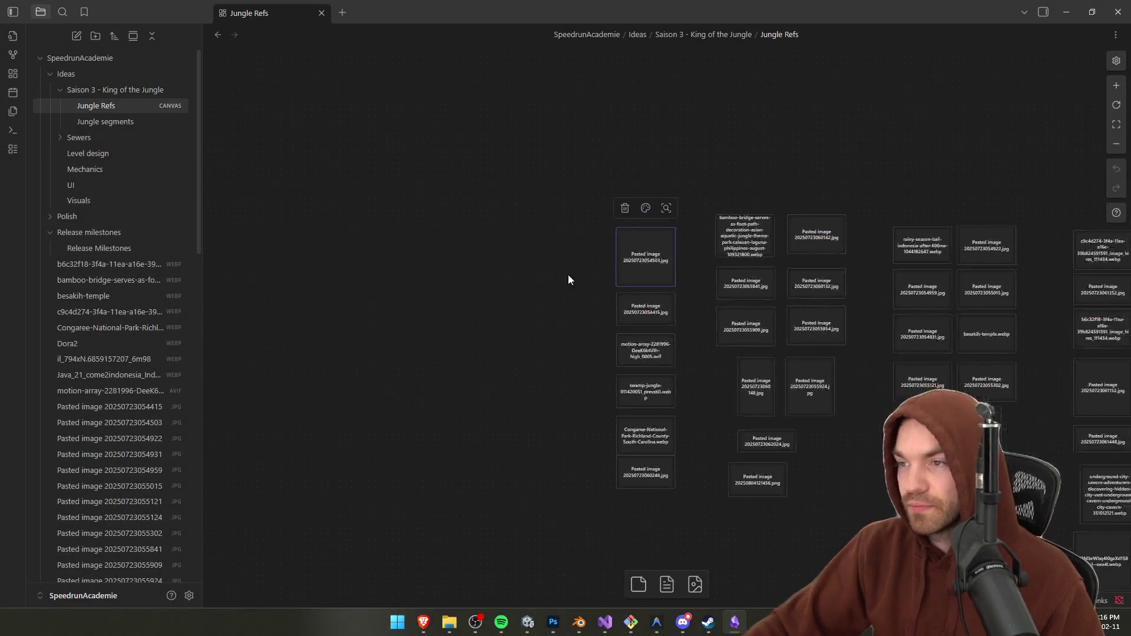
pyautogui.click(129, 122)
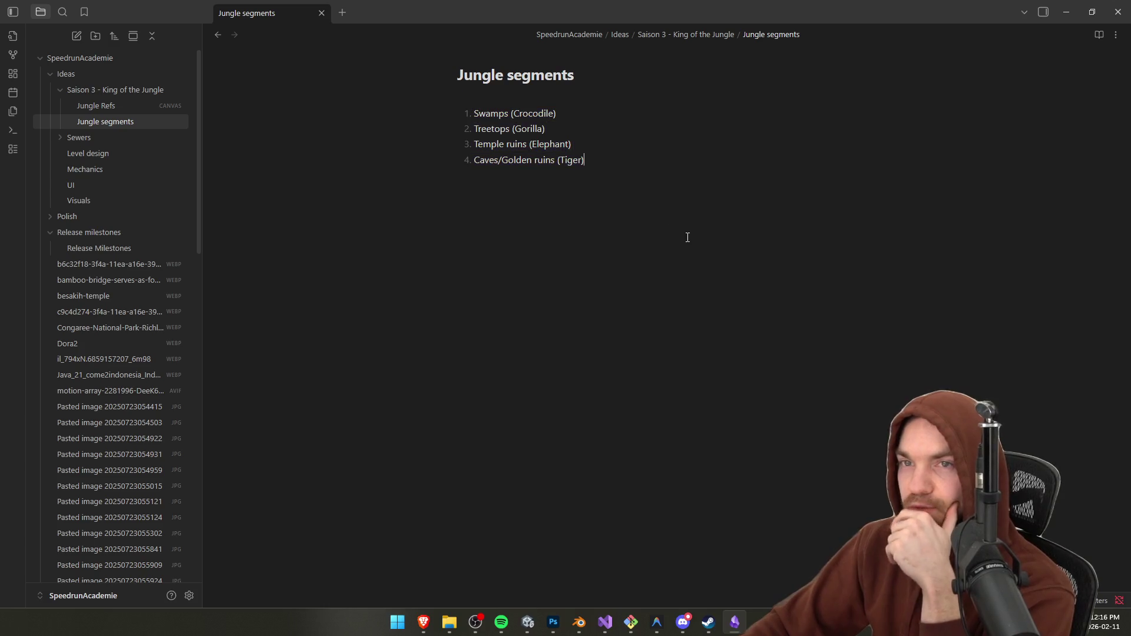
# Step: View the Sewers canvas, then collapse the Sewers and Saison 3 folders
pyautogui.click(84, 139)
pyautogui.click(110, 153)
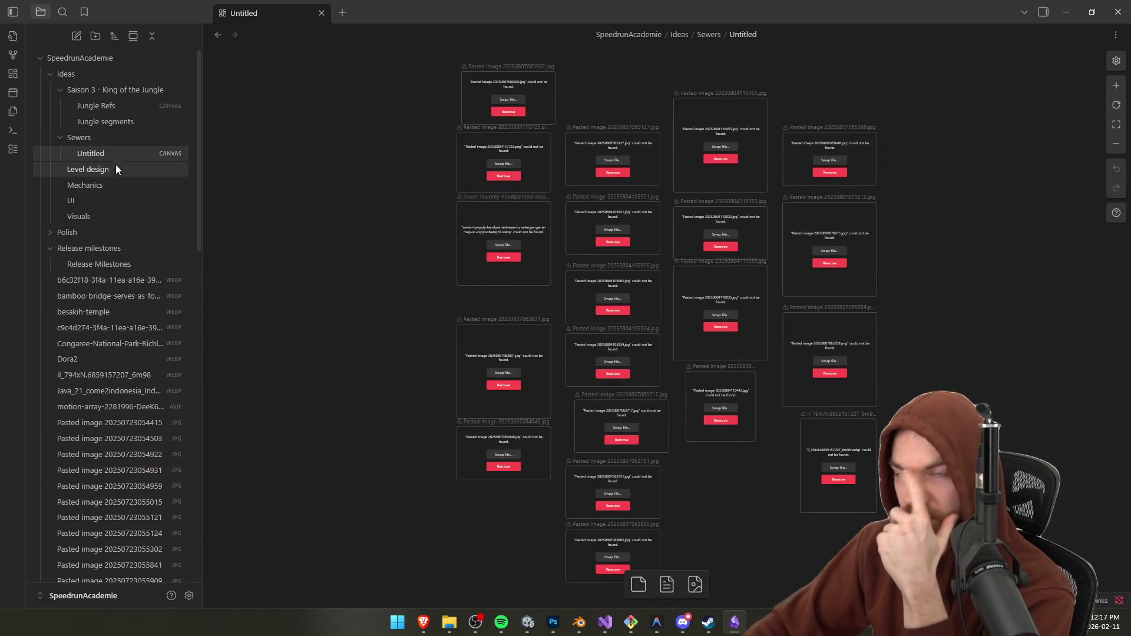
pyautogui.click(91, 137)
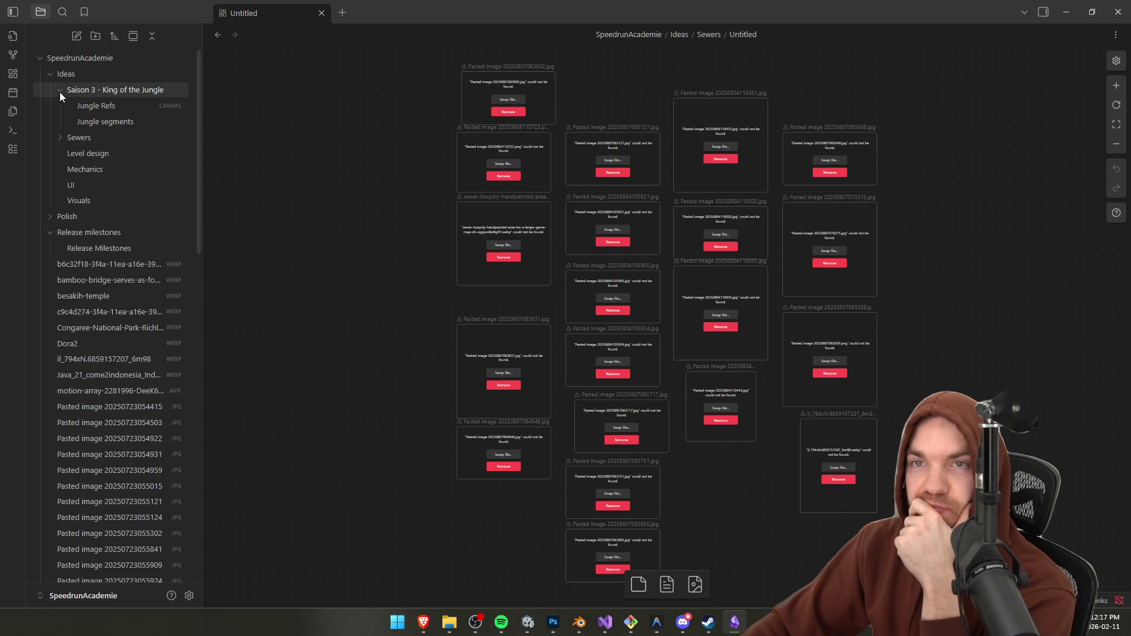
pyautogui.click(59, 90)
# Step: Read through the Level design, Mechanics, UI and Visuals notes
pyautogui.click(92, 122)
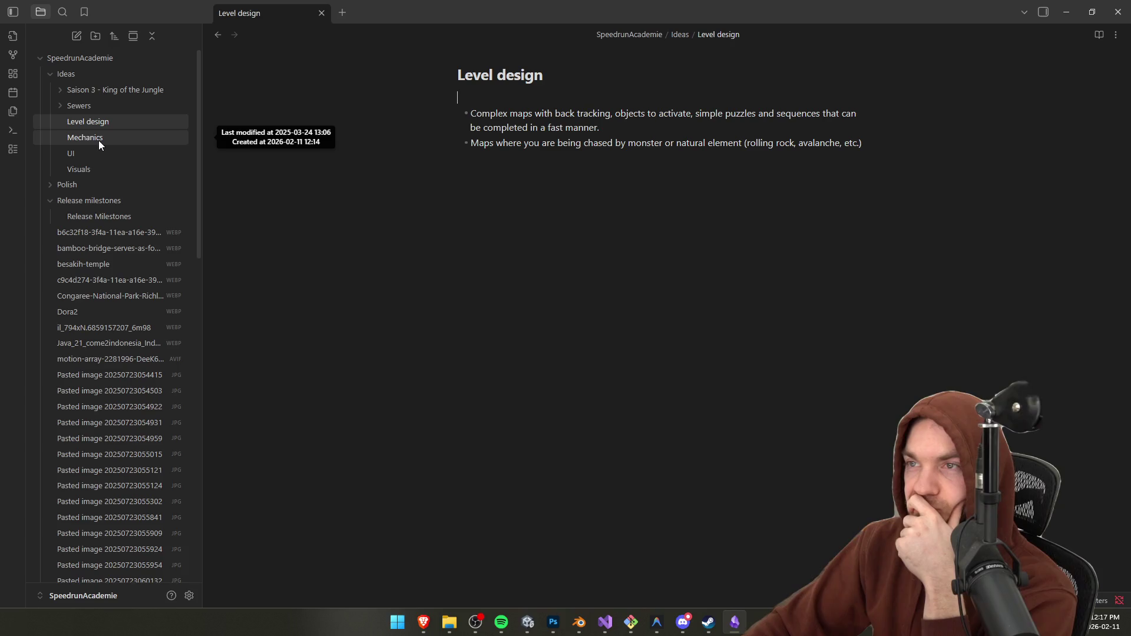
pyautogui.click(98, 140)
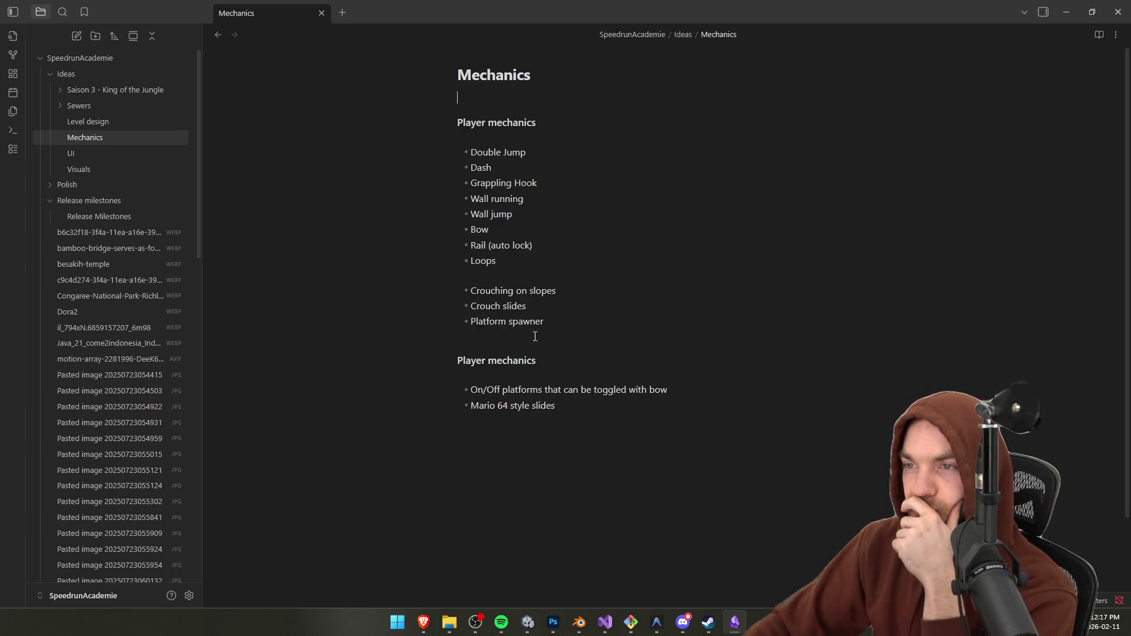
pyautogui.click(111, 153)
pyautogui.click(109, 167)
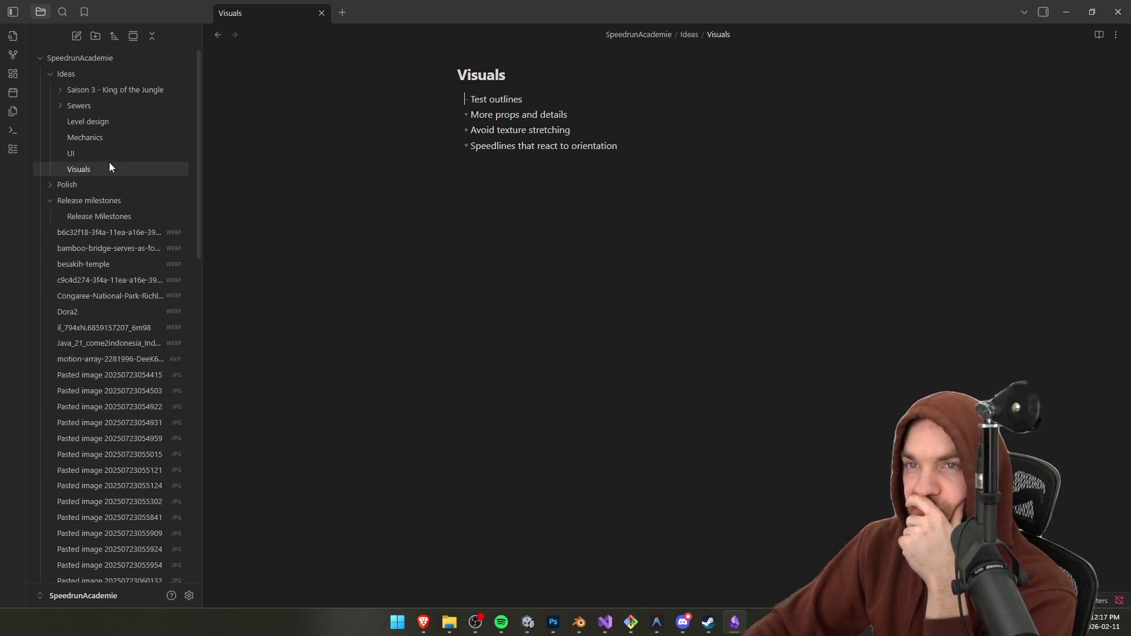
# Step: Review the Release Milestones note, then switch to the SpeedrunAcademie folder in File Explorer
pyautogui.click(111, 185)
pyautogui.click(111, 201)
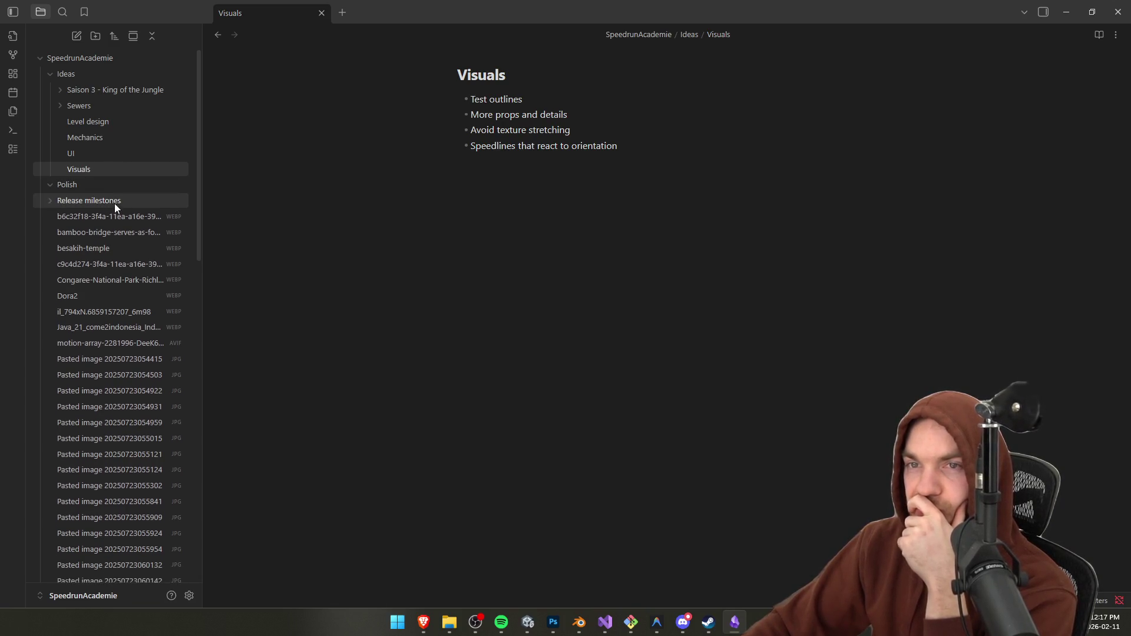
pyautogui.click(115, 203)
pyautogui.click(118, 217)
pyautogui.click(117, 200)
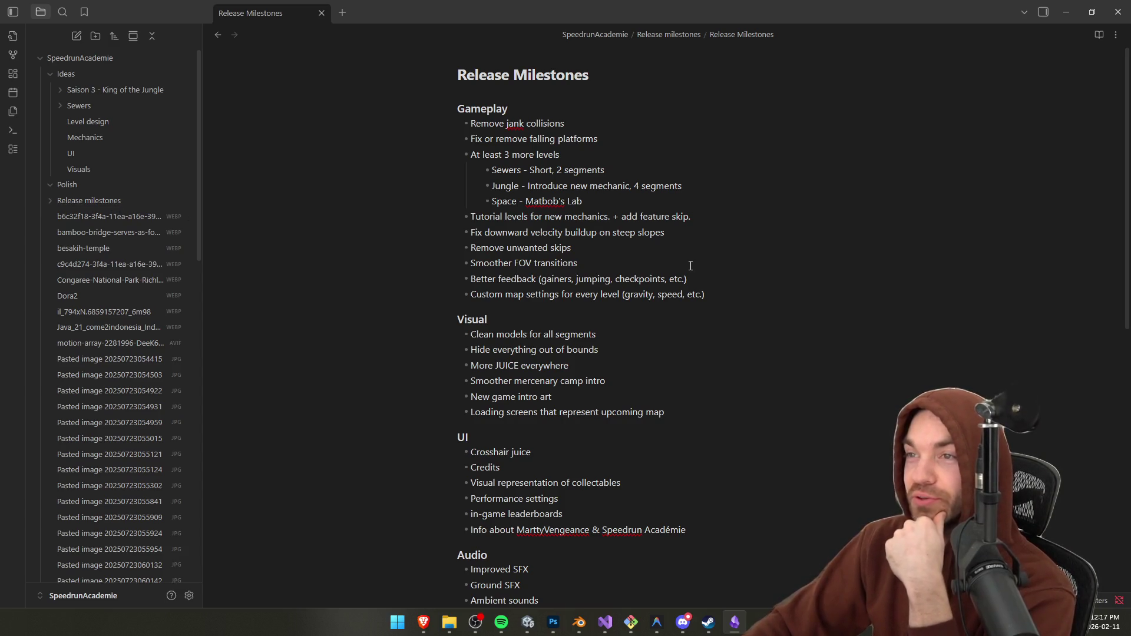
pyautogui.hotkey('alt', 'Tab')
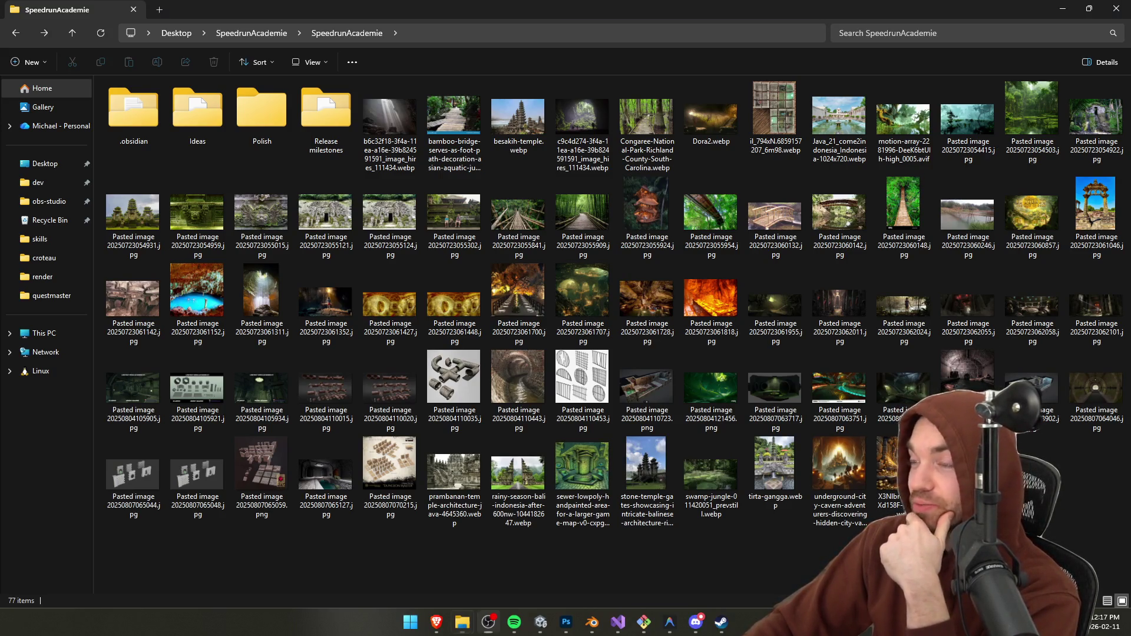
# Step: Preview Pasted image 20250723061818.jpg in Photos, zooming and panning around the gold image
pyautogui.doubleClick(716, 298)
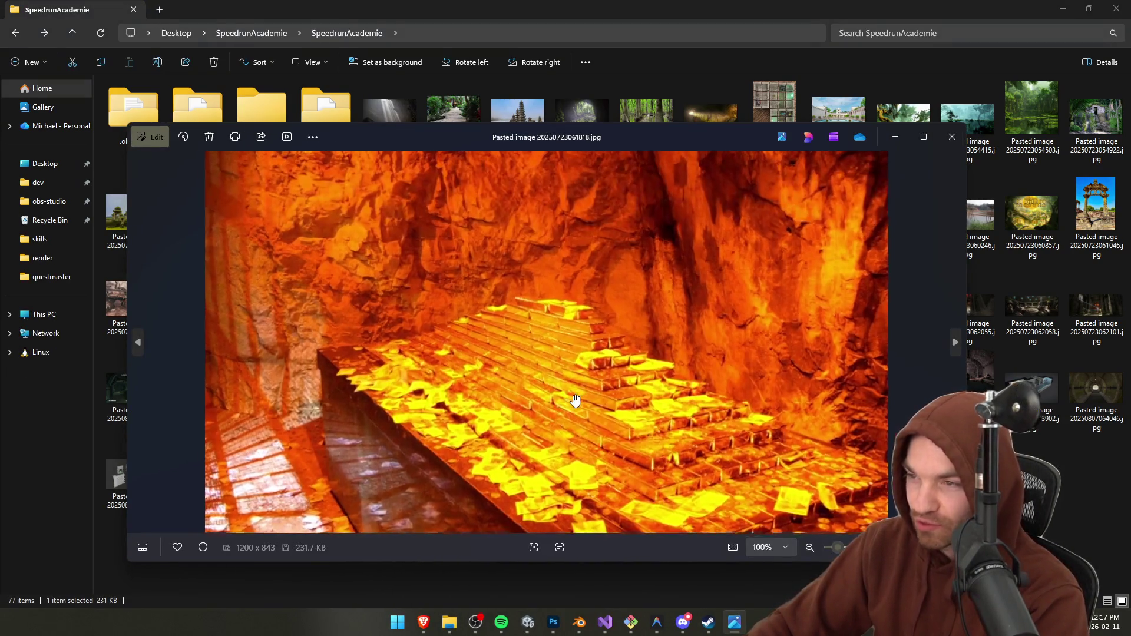
pyautogui.scroll(2, 571, 397)
pyautogui.moveTo(570, 345); pyautogui.dragTo(543, 270)
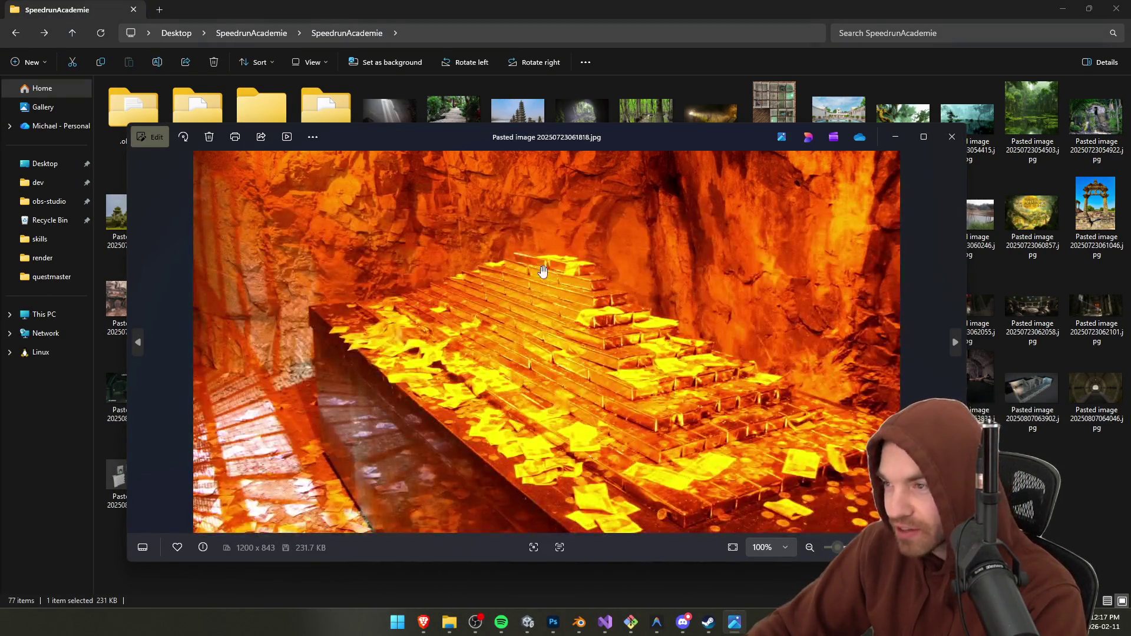
pyautogui.scroll(4, 530, 354)
pyautogui.scroll(-3, 533, 379)
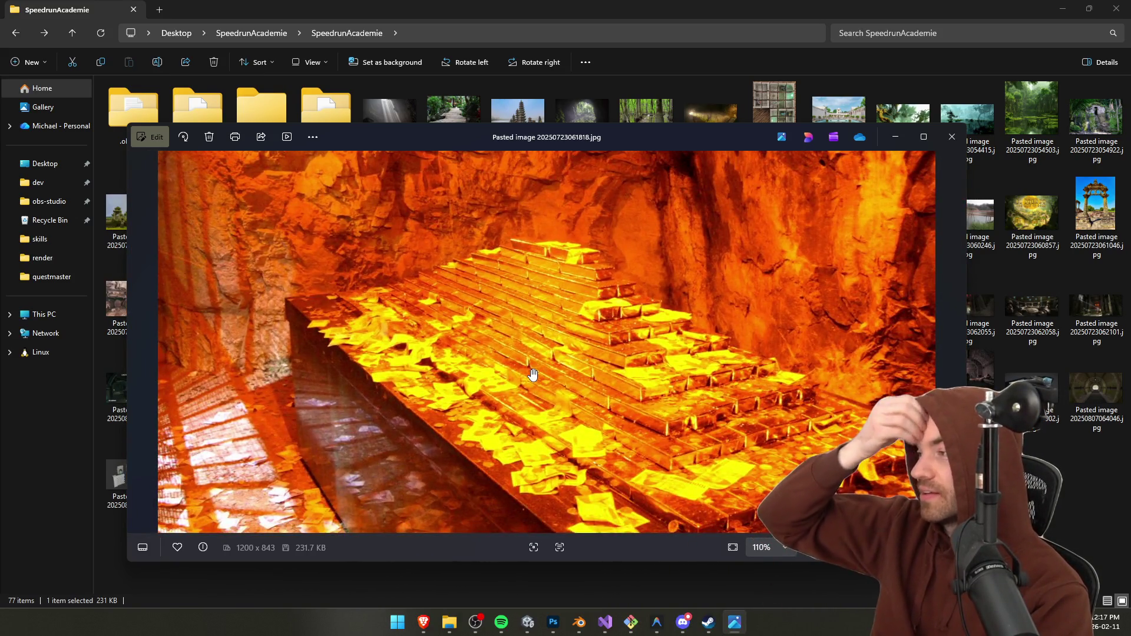
pyautogui.click(952, 136)
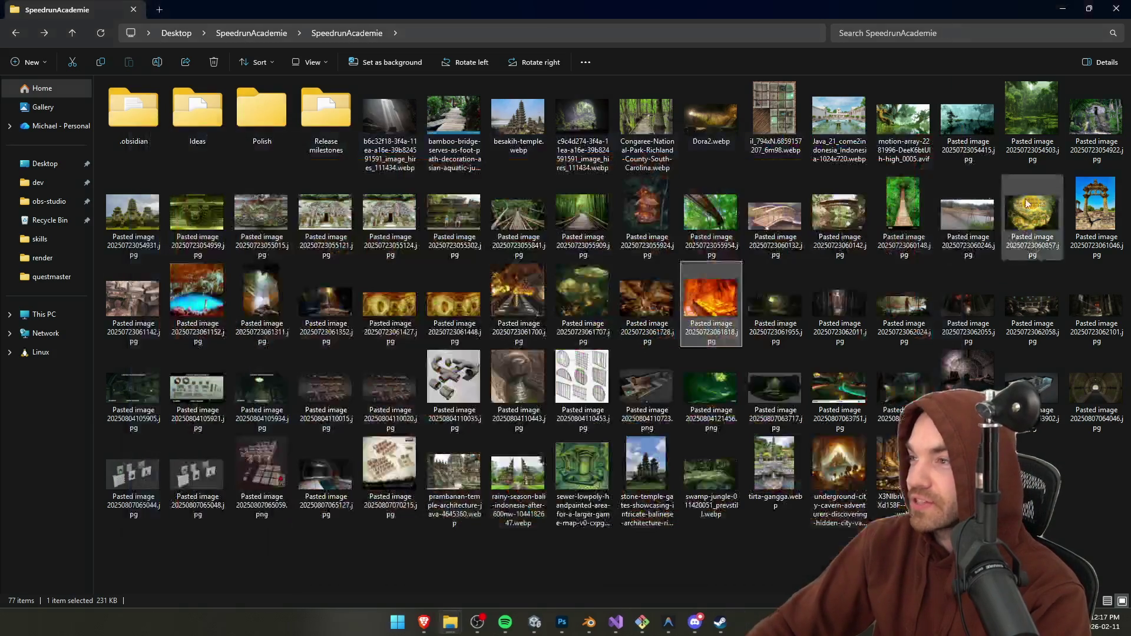
# Step: View the turquoise cave pool image, then close it and the File Explorer window
pyautogui.click(454, 124)
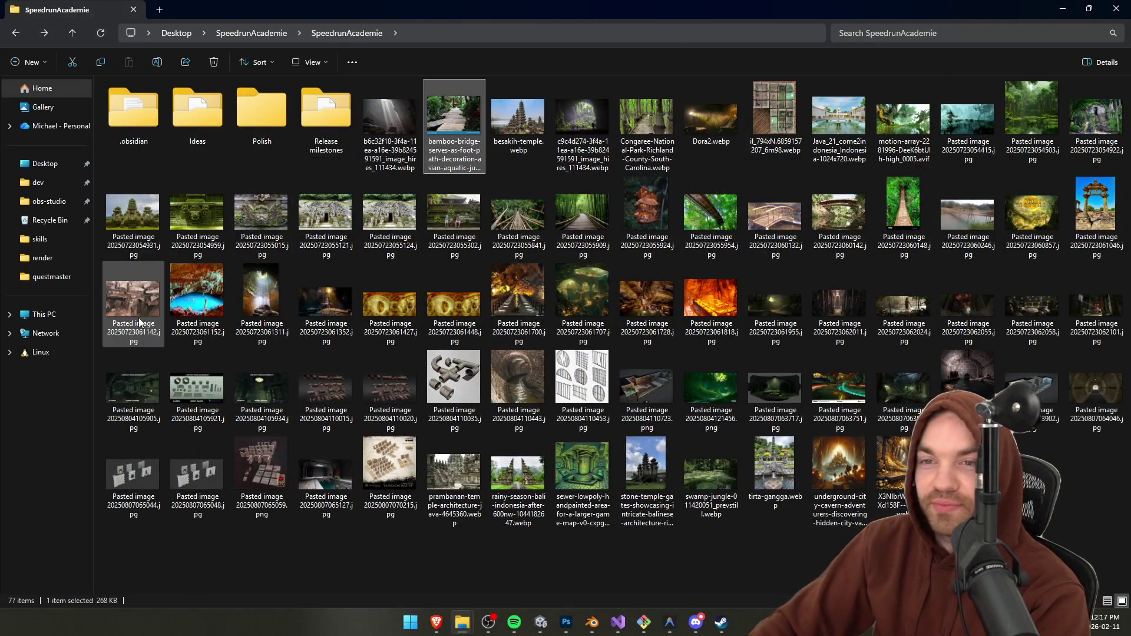
pyautogui.doubleClick(198, 295)
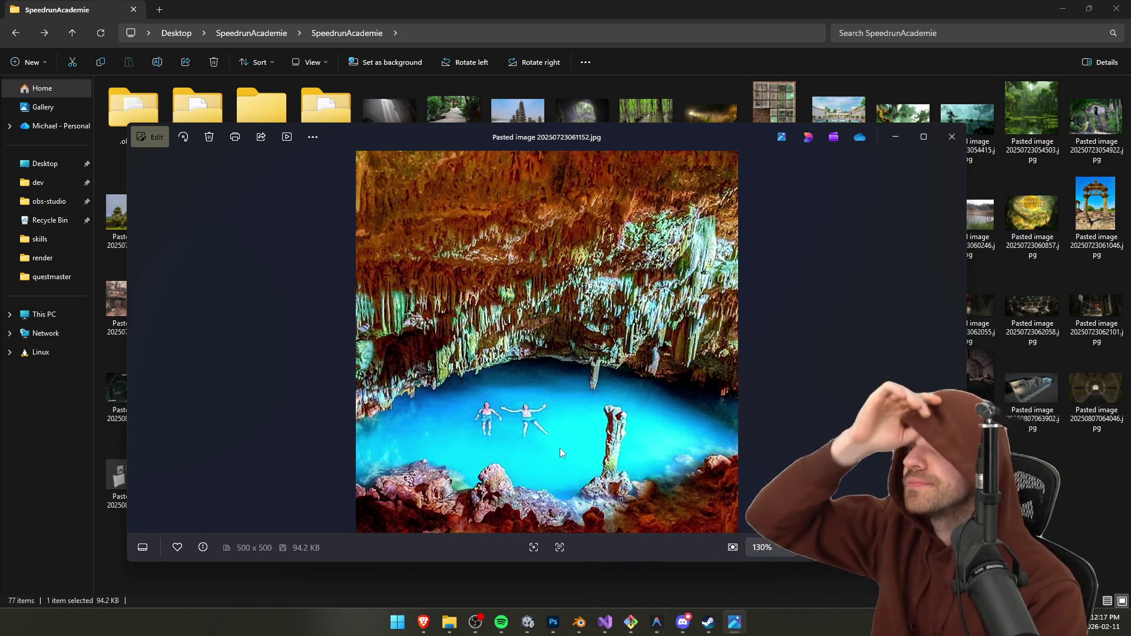
pyautogui.click(951, 137)
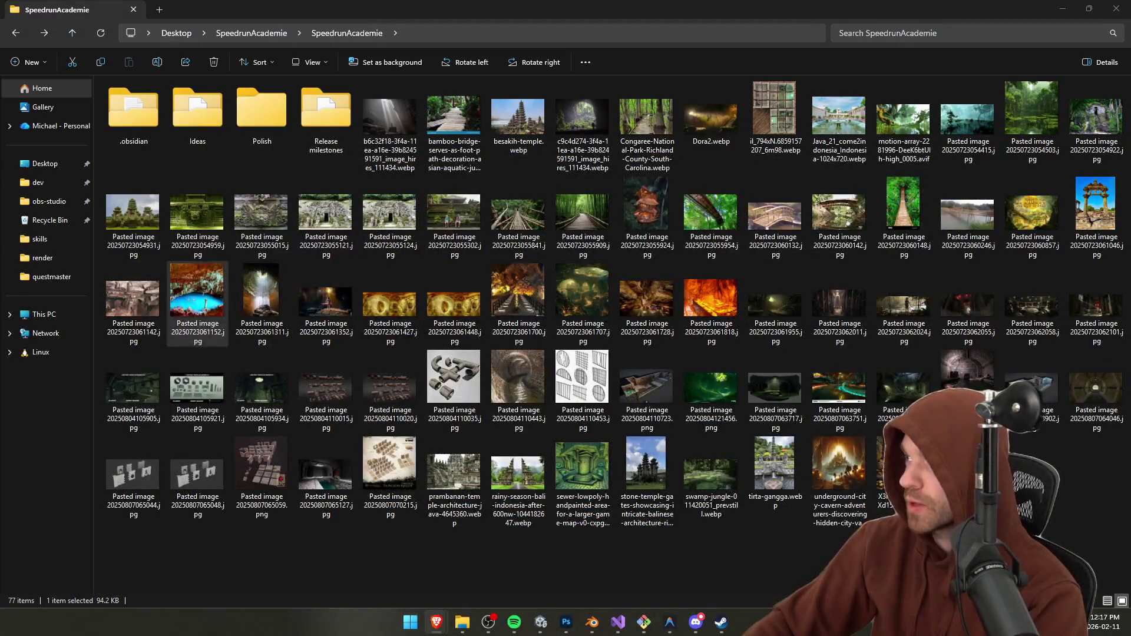
pyautogui.click(1118, 11)
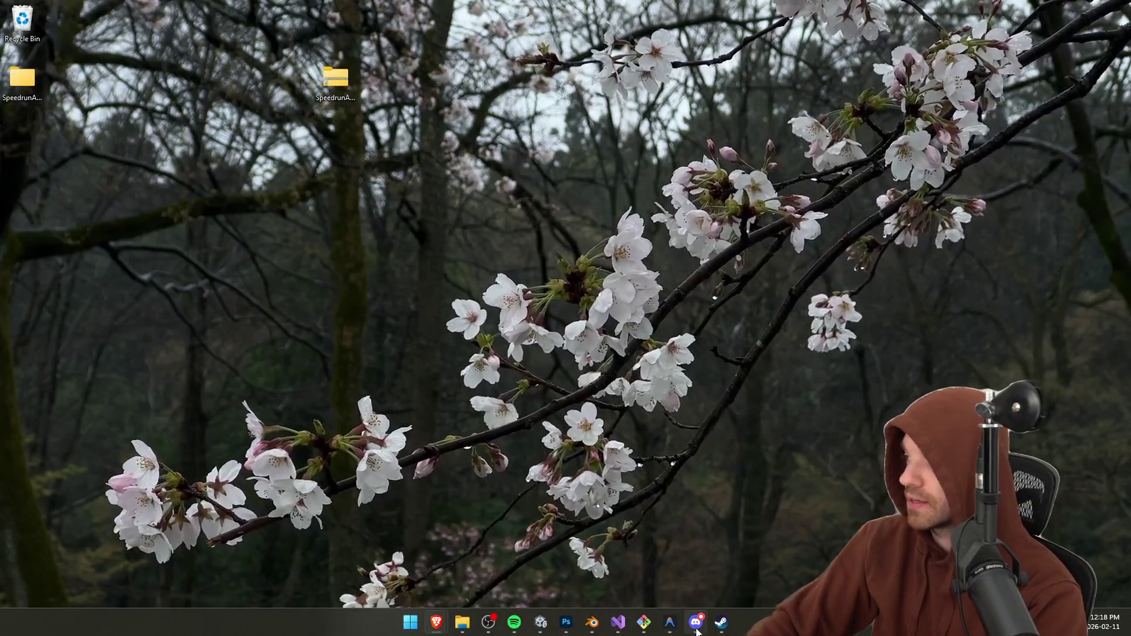
# Step: Restore Unity and snap File Explorer's SpeedrunAcademie reference folder to the right half
pyautogui.moveTo(488, 623)
pyautogui.click(542, 626)
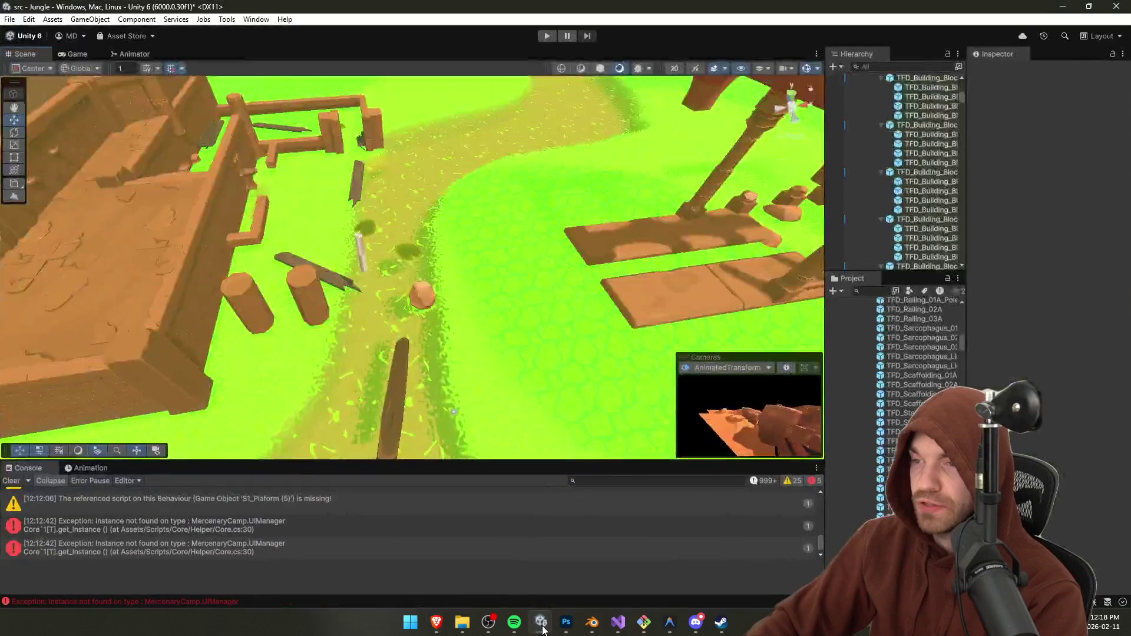
pyautogui.click(460, 629)
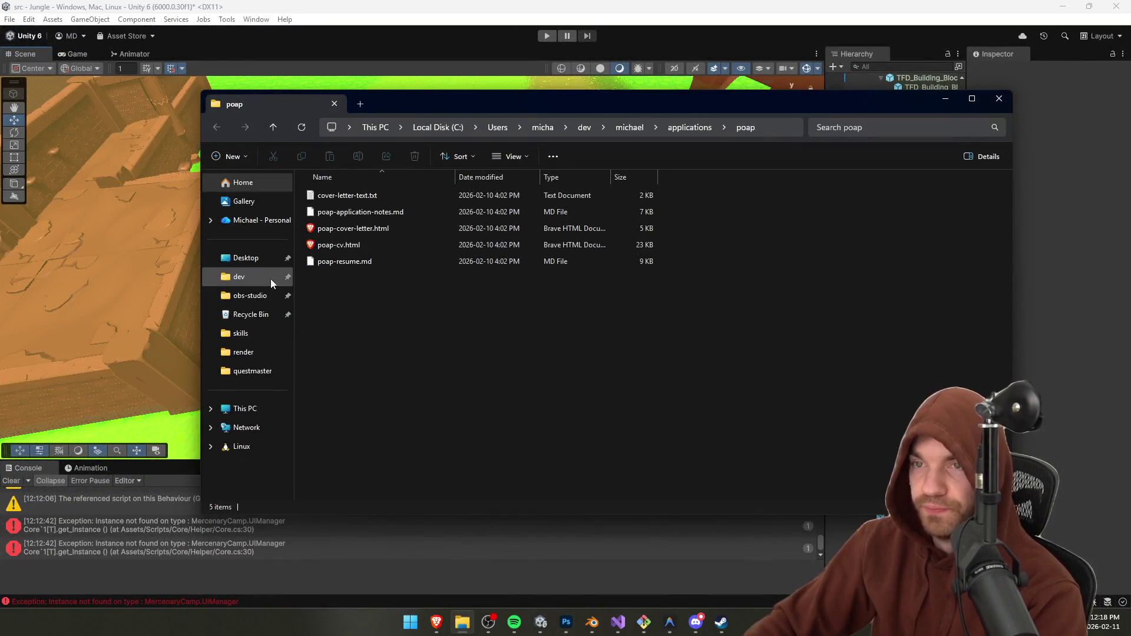
pyautogui.click(245, 257)
pyautogui.moveTo(595, 103); pyautogui.dragTo(880, 112)
pyautogui.click(617, 218)
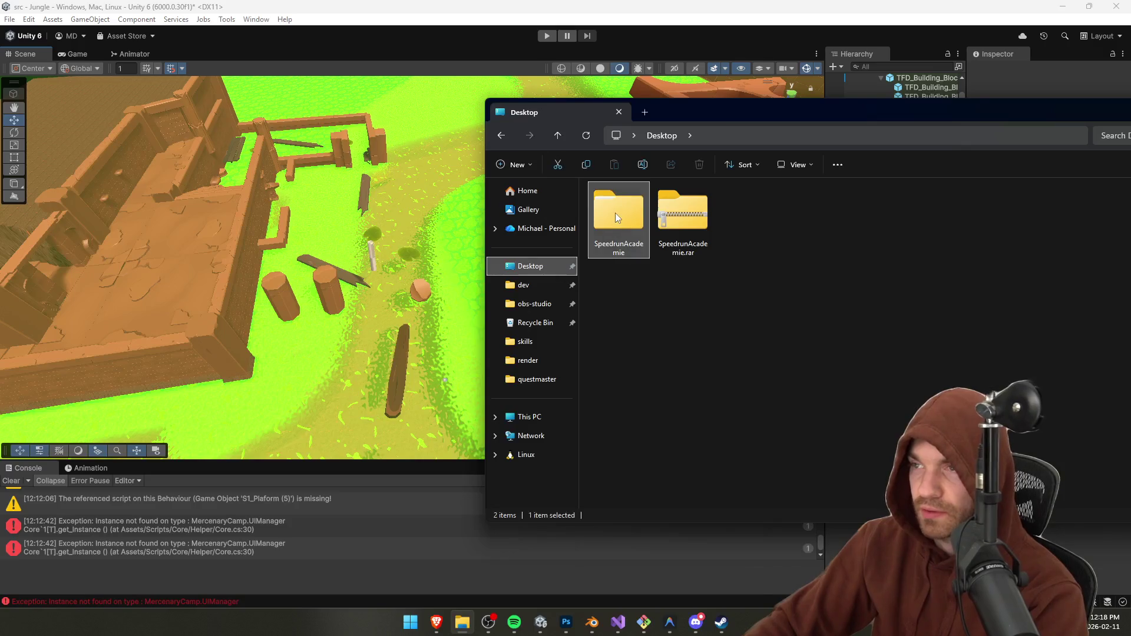
pyautogui.doubleClick(617, 218)
pyautogui.doubleClick(639, 222)
pyautogui.moveTo(872, 118)
pyautogui.mouseDown()
pyautogui.moveTo(1101, 182)
pyautogui.moveTo(1128, 206)
pyautogui.mouseUp()
pyautogui.click(415, 277)
# Step: Pin the SpeedrunAcademie folder to Quick access and open the Congaree swamp boardwalk photo in Brave
pyautogui.moveTo(415, 276)
pyautogui.mouseDown()
pyautogui.moveTo(560, 318)
pyautogui.moveTo(472, 312)
pyautogui.moveTo(361, 328)
pyautogui.moveTo(465, 304)
pyautogui.moveTo(575, 252)
pyautogui.moveTo(530, 353)
pyautogui.mouseUp()
pyautogui.click(463, 622)
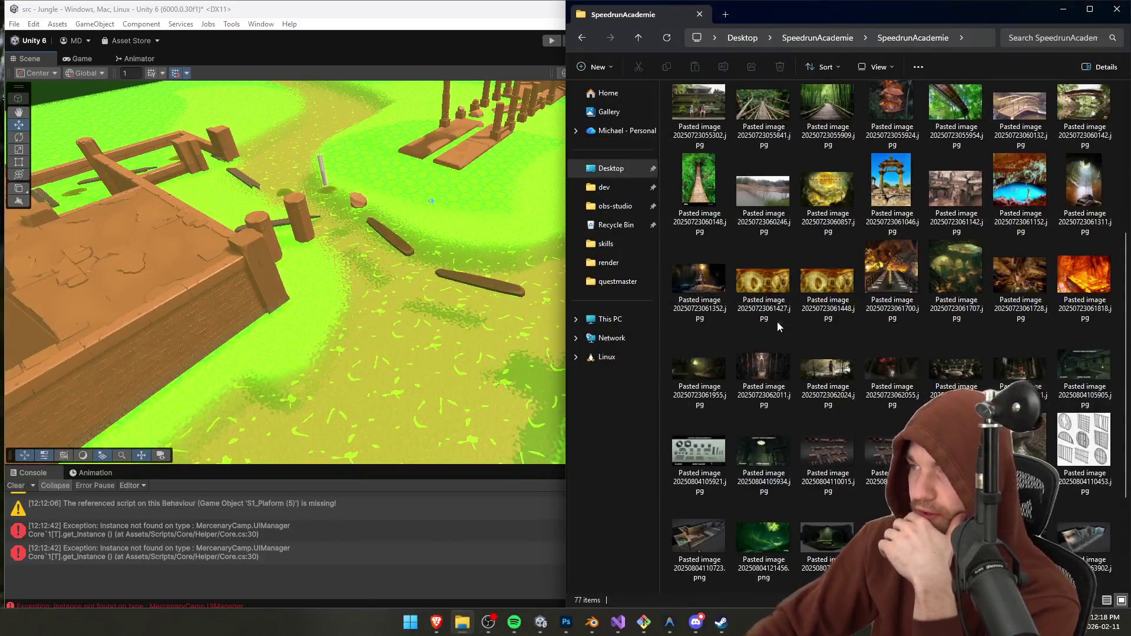
pyautogui.scroll(5, 737, 205)
pyautogui.click(707, 230)
pyautogui.moveTo(707, 230); pyautogui.dragTo(606, 243)
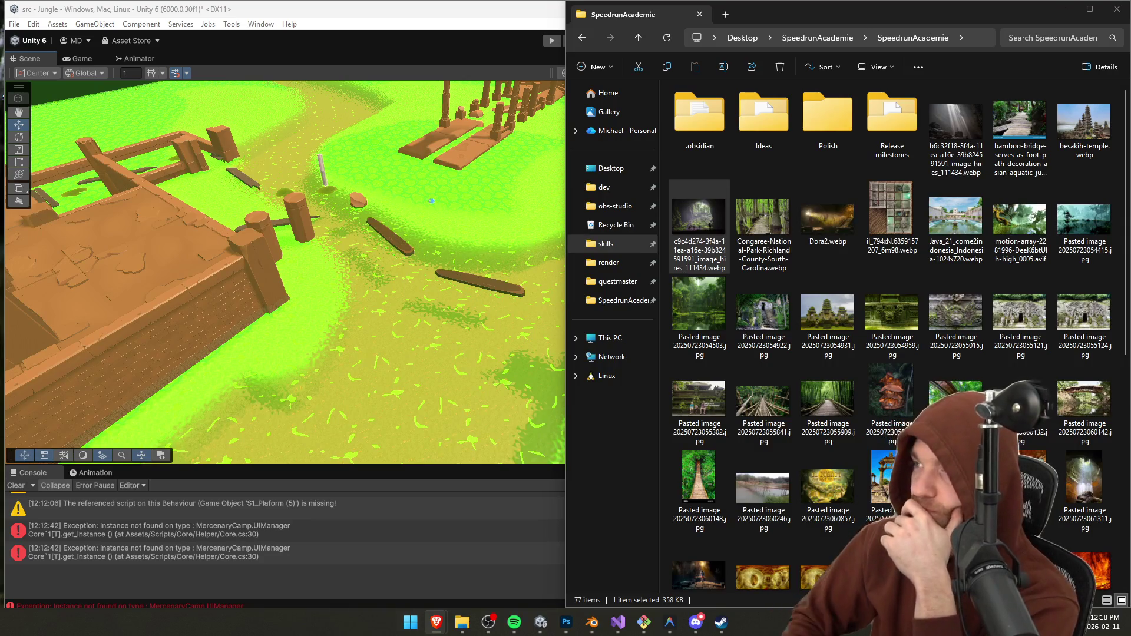
pyautogui.doubleClick(763, 221)
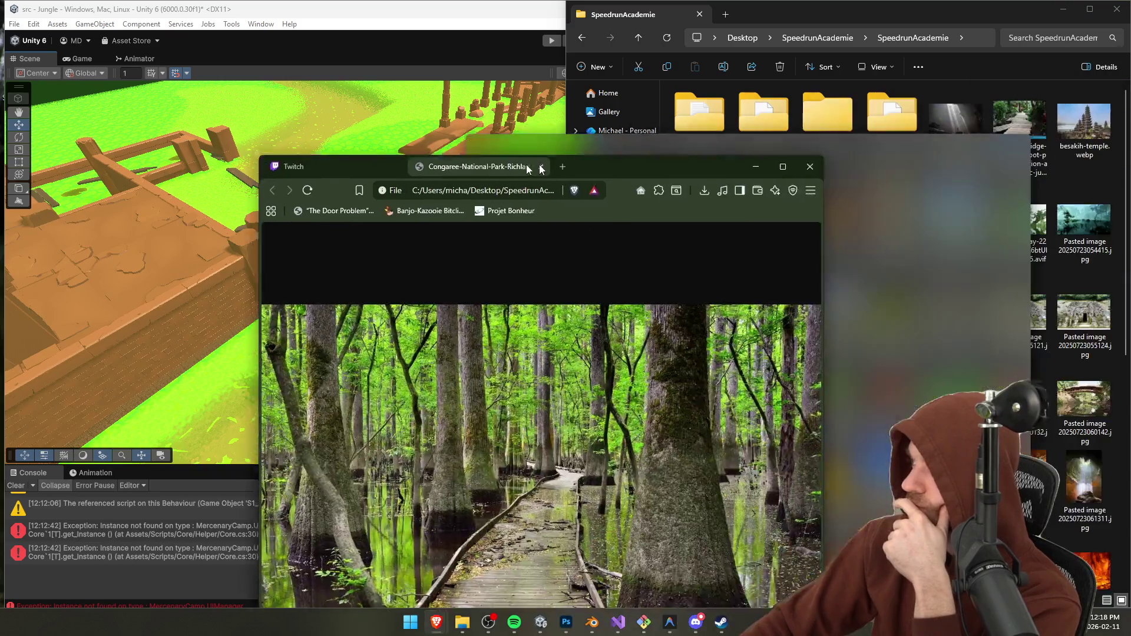
pyautogui.moveTo(527, 169)
pyautogui.mouseDown()
pyautogui.moveTo(381, 56)
pyautogui.moveTo(379, 69)
pyautogui.mouseUp()
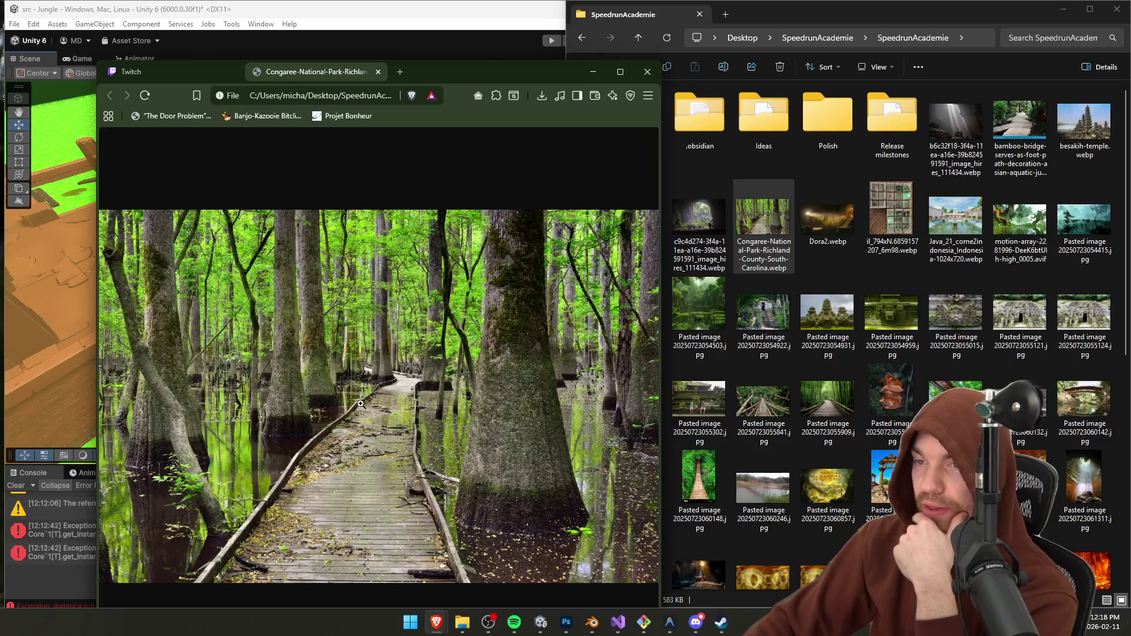
# Step: Compare the swamp photo with the reference folder, then close the Congaree tab to return to Unity
pyautogui.click(844, 229)
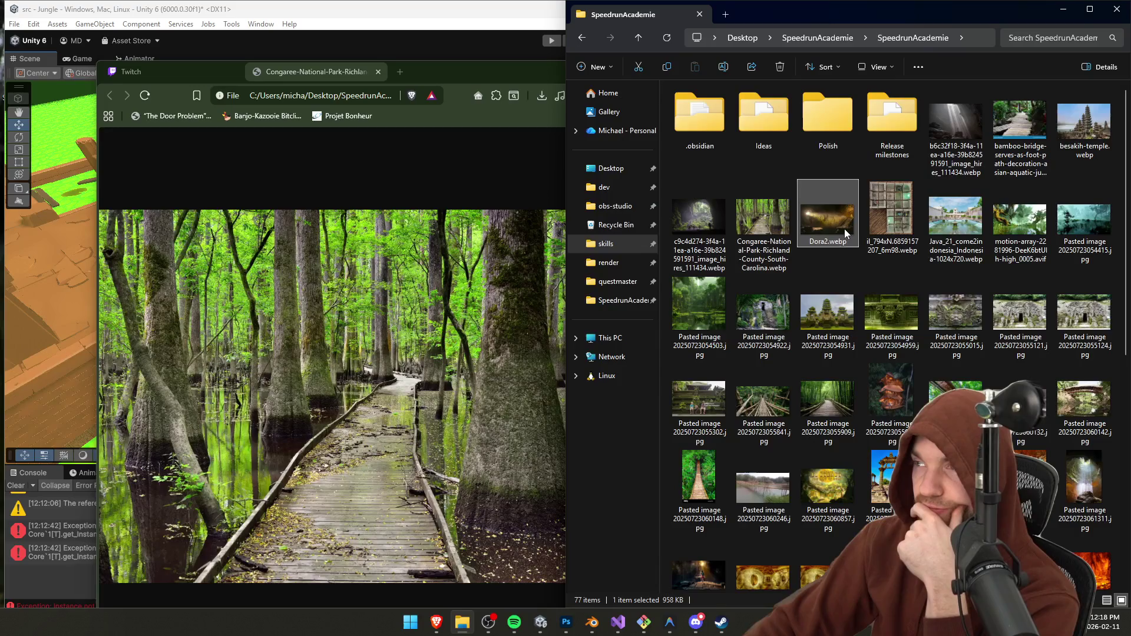
pyautogui.moveTo(461, 75); pyautogui.dragTo(422, 77)
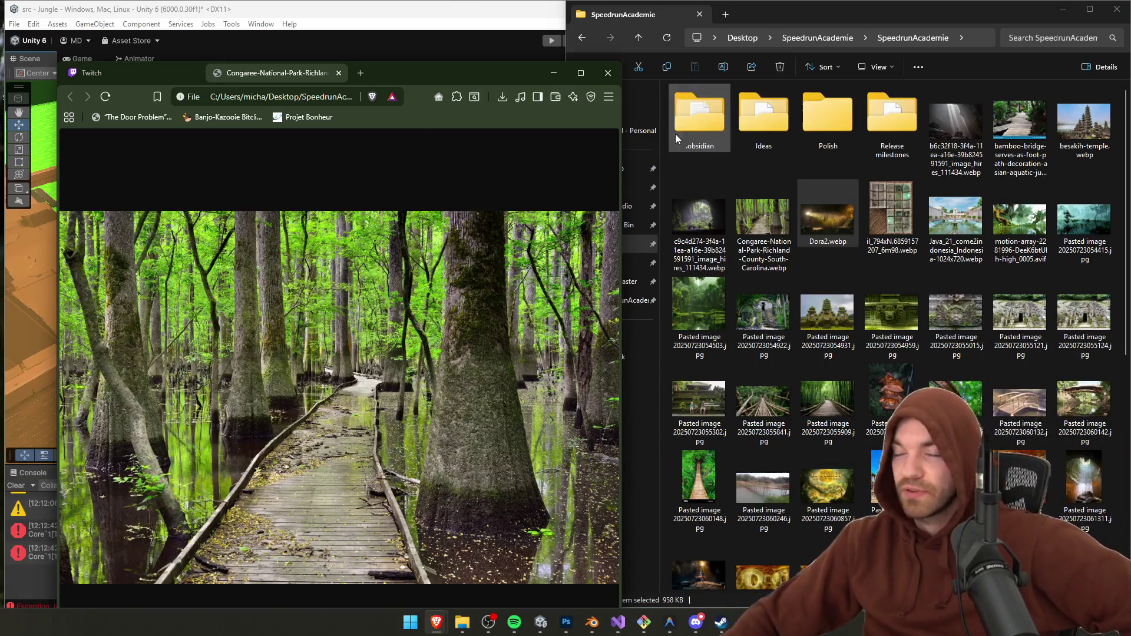
pyautogui.middleClick(311, 74)
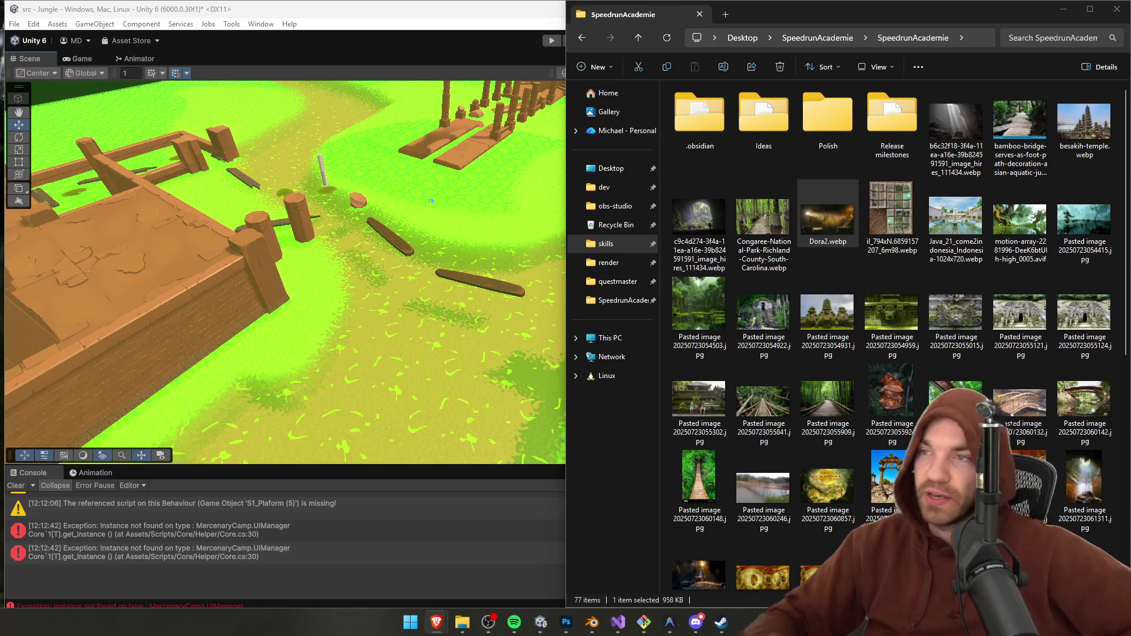
pyautogui.moveTo(425, 213); pyautogui.dragTo(353, 196)
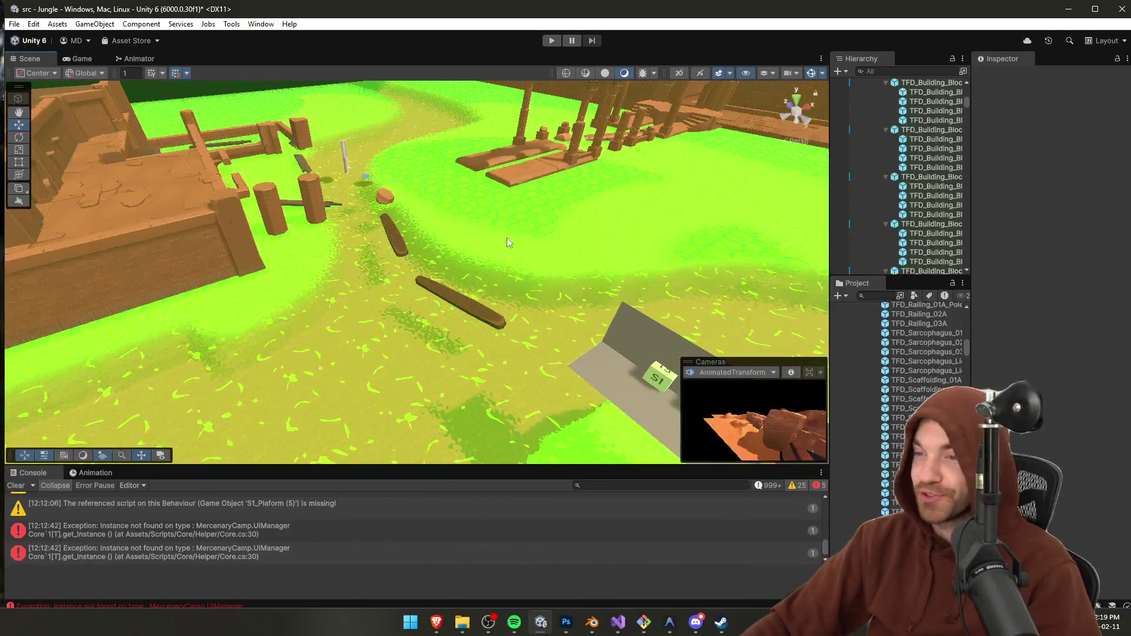
# Step: Fly the Scene camera through the temple corridor to the lily-pad swamp, then inspect TFD_Wall_02A
pyautogui.moveTo(455, 629)
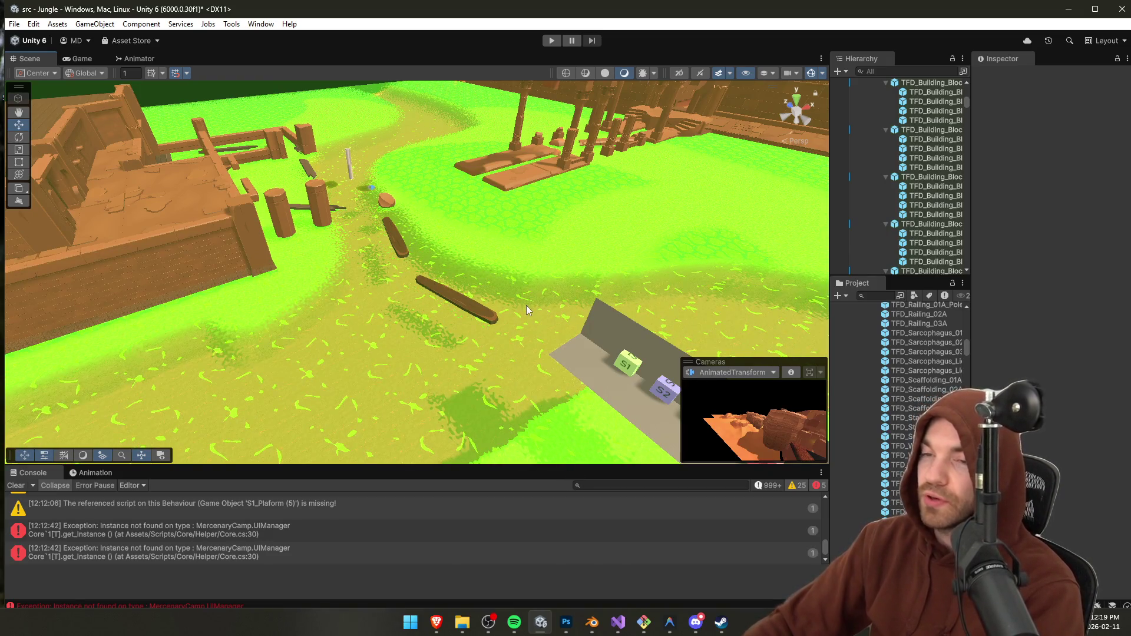
pyautogui.moveTo(352, 264); pyautogui.dragTo(513, 232)
pyautogui.press('w')
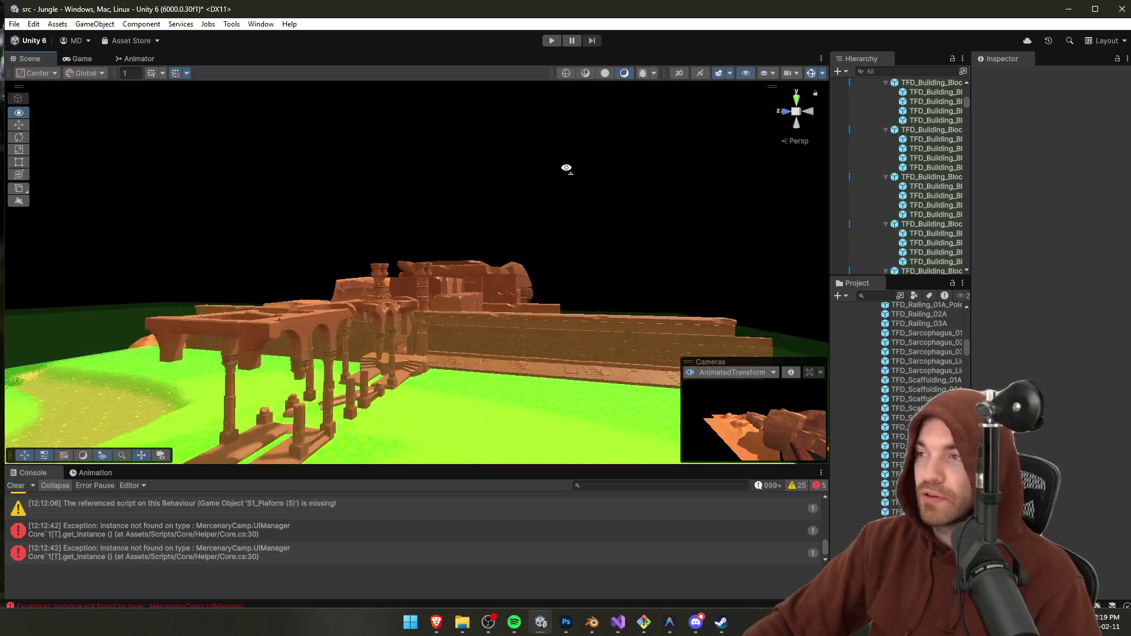
pyautogui.press('w')
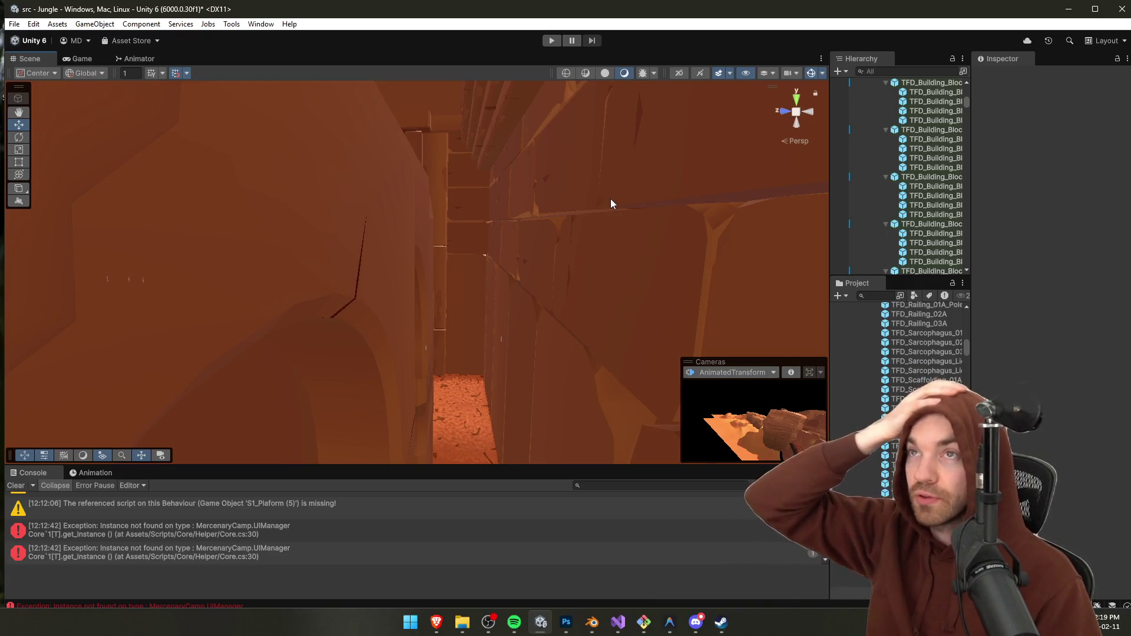
pyautogui.moveTo(610, 204)
pyautogui.mouseDown()
pyautogui.moveTo(591, 210)
pyautogui.moveTo(596, 240)
pyautogui.moveTo(607, 240)
pyautogui.moveTo(573, 278)
pyautogui.moveTo(617, 226)
pyautogui.moveTo(576, 162)
pyautogui.moveTo(139, 202)
pyautogui.moveTo(41, 172)
pyautogui.moveTo(1120, 179)
pyautogui.moveTo(1079, 54)
pyautogui.moveTo(1045, 82)
pyautogui.moveTo(1105, 159)
pyautogui.moveTo(18, 199)
pyautogui.moveTo(302, 253)
pyautogui.moveTo(497, 306)
pyautogui.moveTo(617, 378)
pyautogui.moveTo(556, 384)
pyautogui.moveTo(614, 258)
pyautogui.moveTo(715, 176)
pyautogui.moveTo(568, 245)
pyautogui.moveTo(492, 235)
pyautogui.moveTo(451, 350)
pyautogui.moveTo(495, 346)
pyautogui.moveTo(483, 351)
pyautogui.mouseUp()
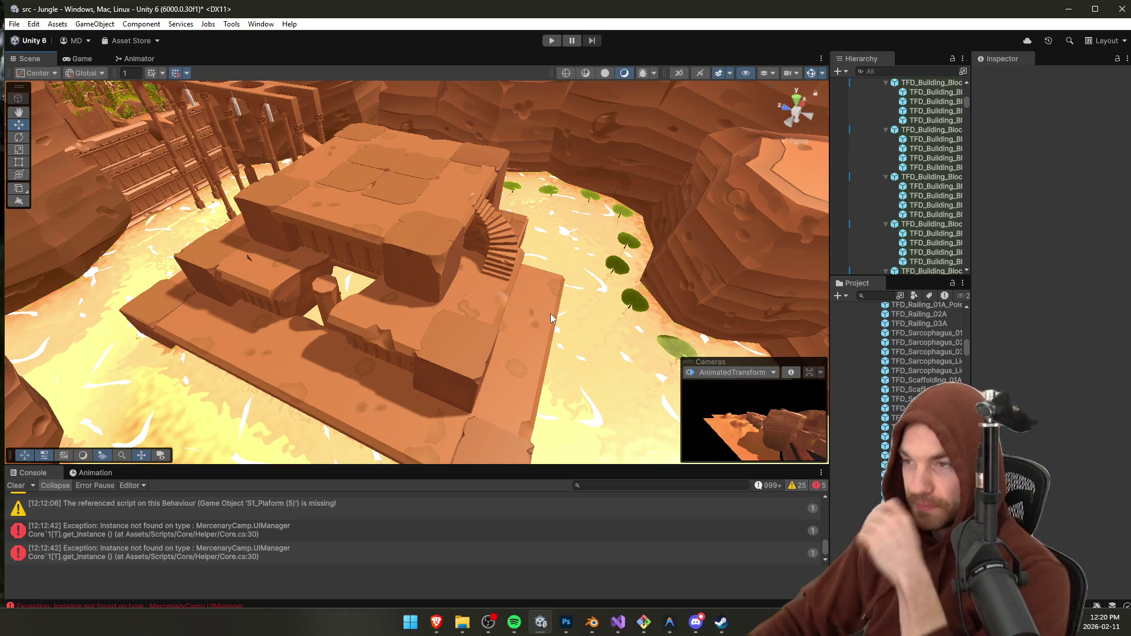
pyautogui.moveTo(393, 312); pyautogui.dragTo(634, 278)
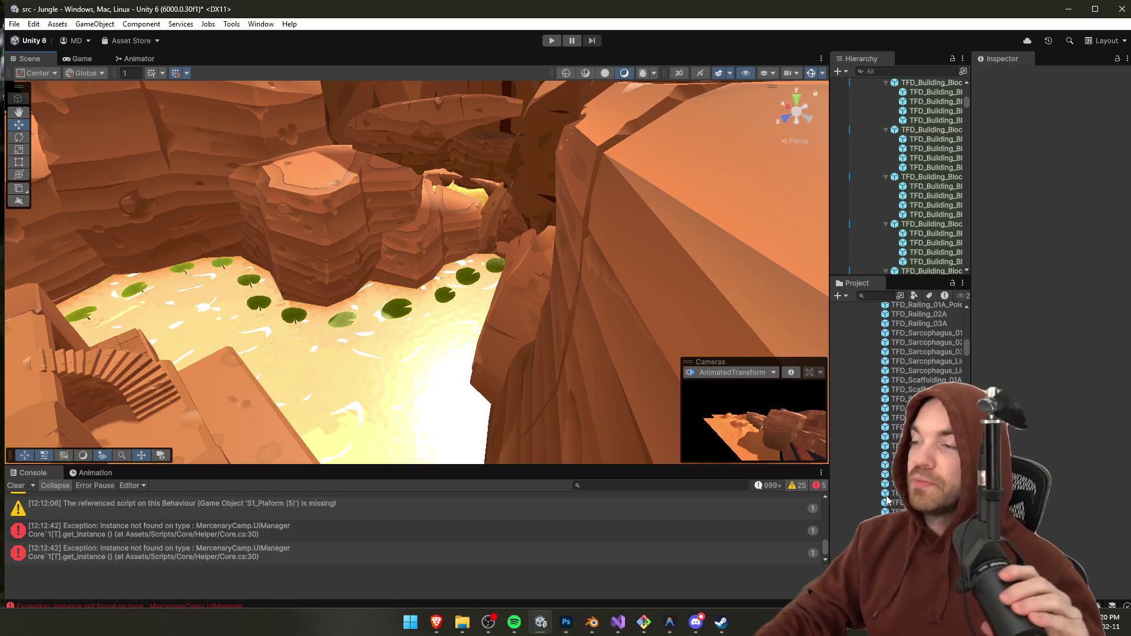
pyautogui.click(907, 456)
# Step: Compare the TFD_Wall_05A and TFD_Wall_10A Box Colliders, the latter sized 0.5 × 4 × 4
pyautogui.click(907, 483)
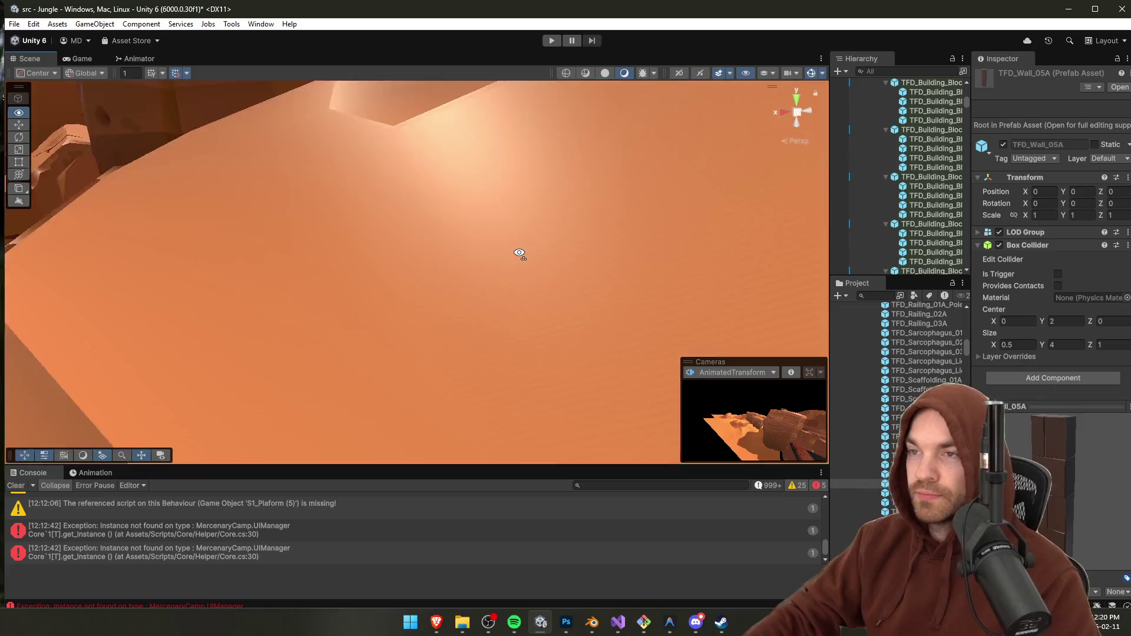
pyautogui.moveTo(519, 254)
pyautogui.mouseDown()
pyautogui.moveTo(682, 219)
pyautogui.moveTo(675, 273)
pyautogui.moveTo(684, 182)
pyautogui.moveTo(662, 180)
pyautogui.moveTo(741, 126)
pyautogui.moveTo(760, 141)
pyautogui.moveTo(757, 184)
pyautogui.moveTo(817, 149)
pyautogui.moveTo(908, 313)
pyautogui.moveTo(1048, 304)
pyautogui.mouseUp()
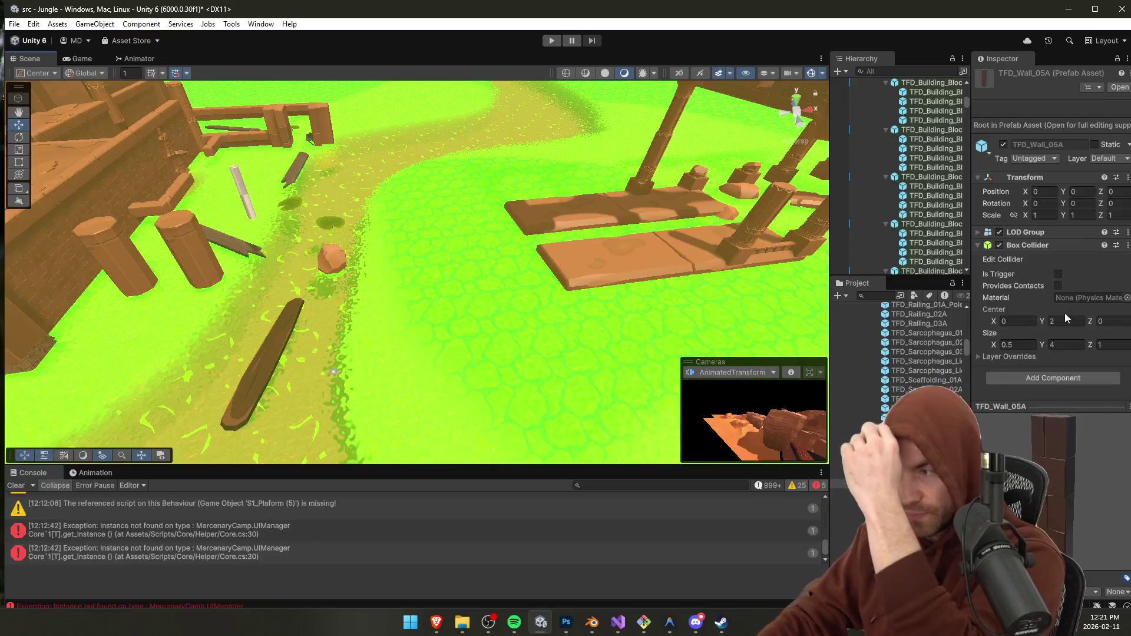
pyautogui.scroll(-3, 920, 383)
pyautogui.click(902, 470)
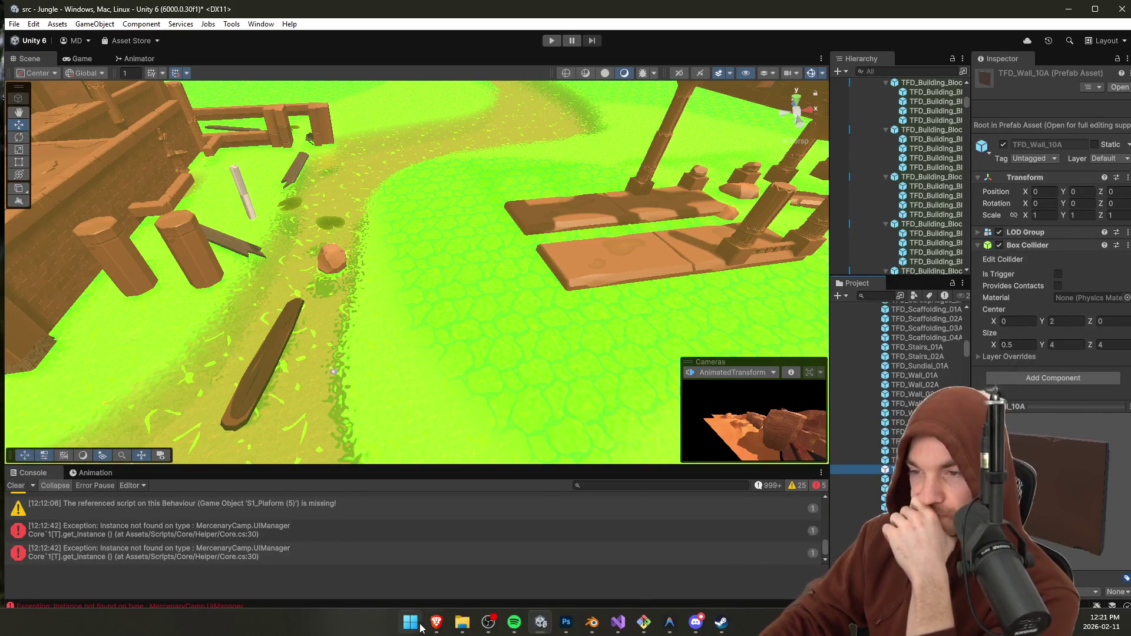
pyautogui.click(461, 623)
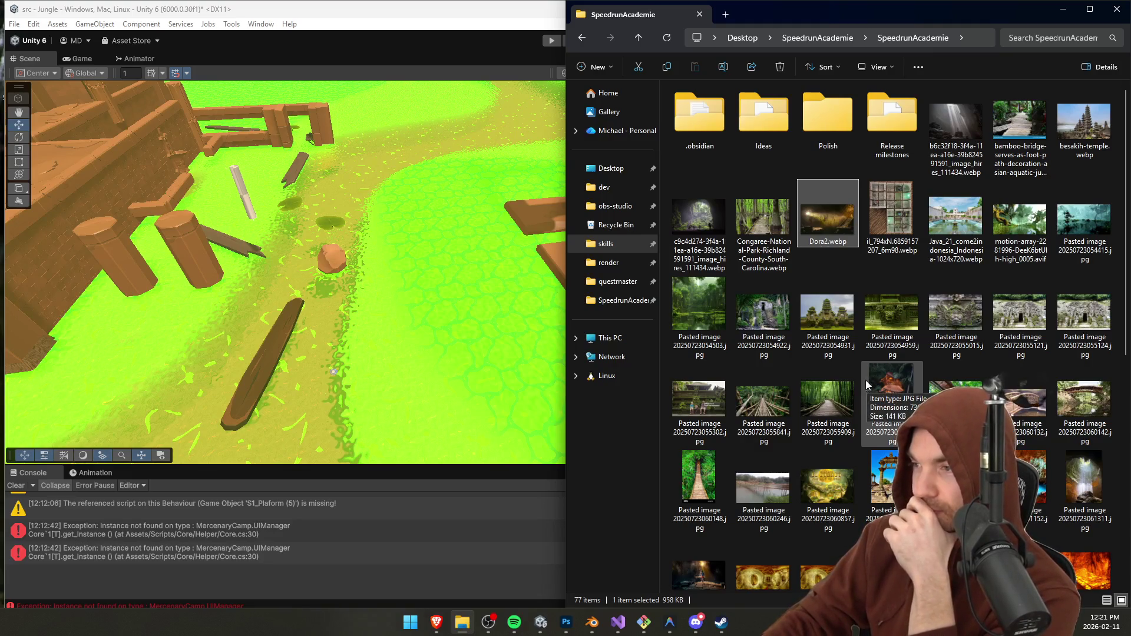
# Step: Preview the sewer racetrack, brick sewer tunnel and low-poly sewer kit screenshots
pyautogui.scroll(-8, 823, 400)
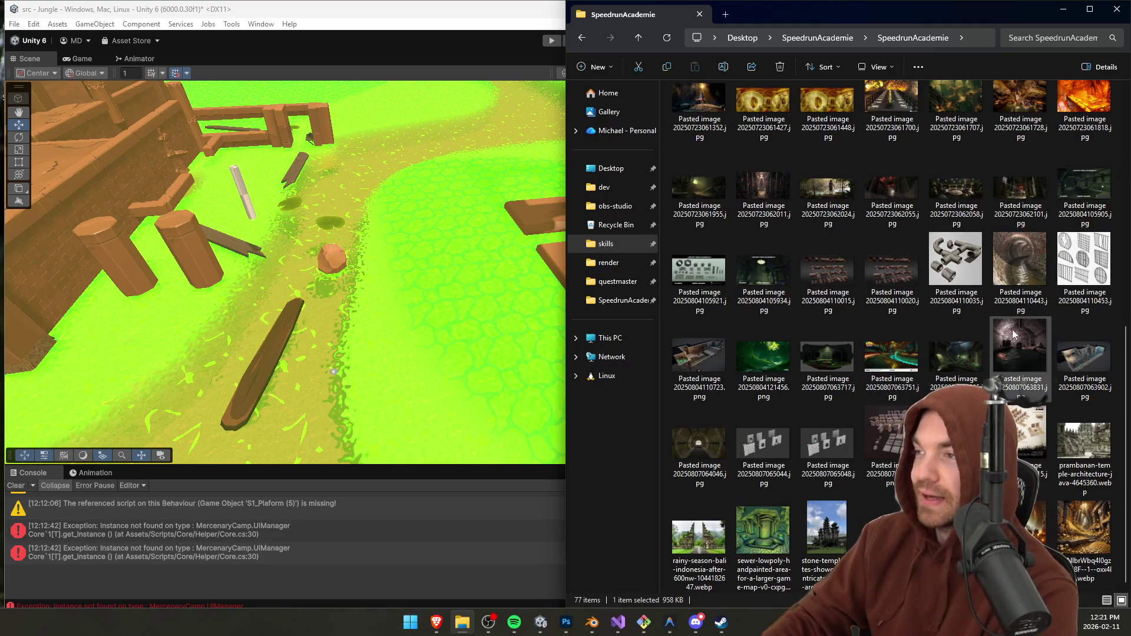
pyautogui.click(878, 356)
pyautogui.doubleClick(885, 349)
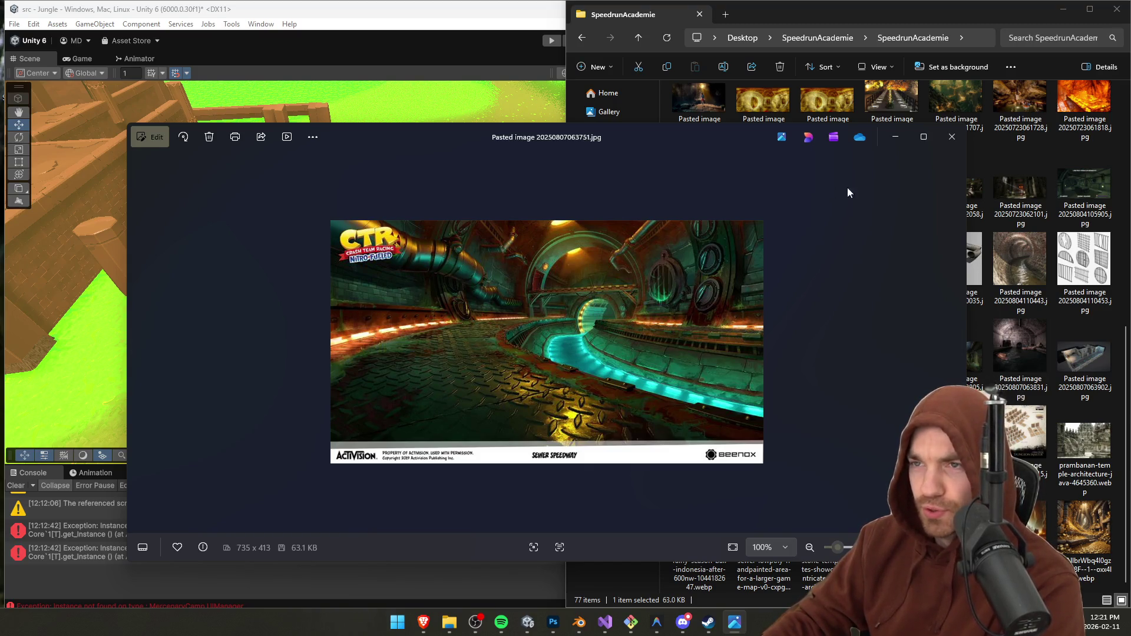
pyautogui.click(953, 137)
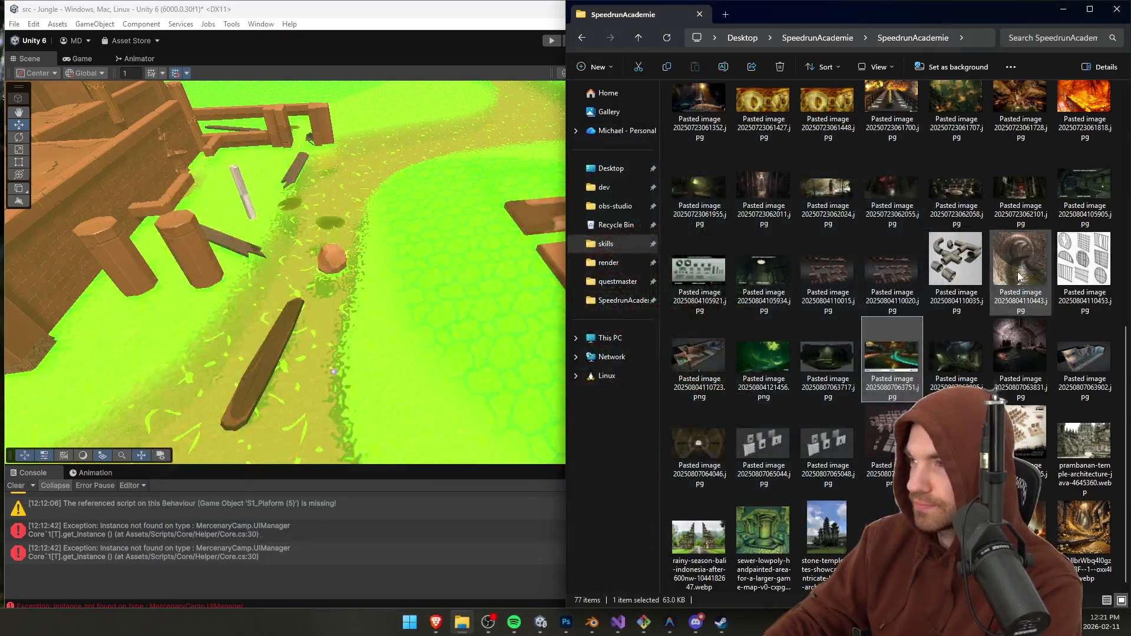
pyautogui.doubleClick(1018, 277)
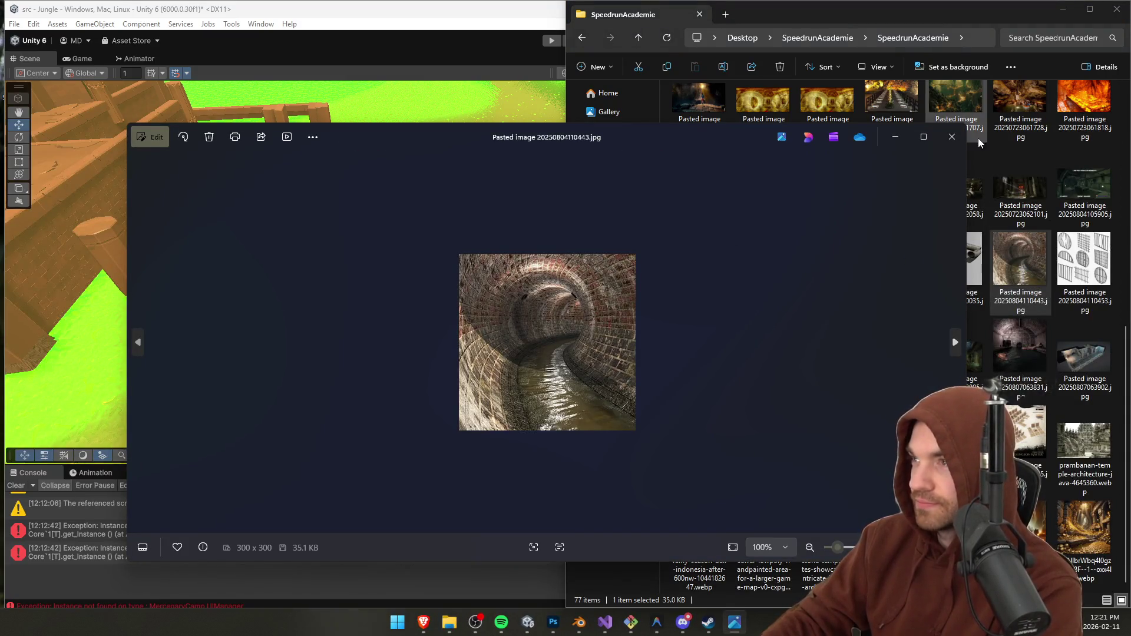
pyautogui.click(930, 146)
pyautogui.doubleClick(1084, 187)
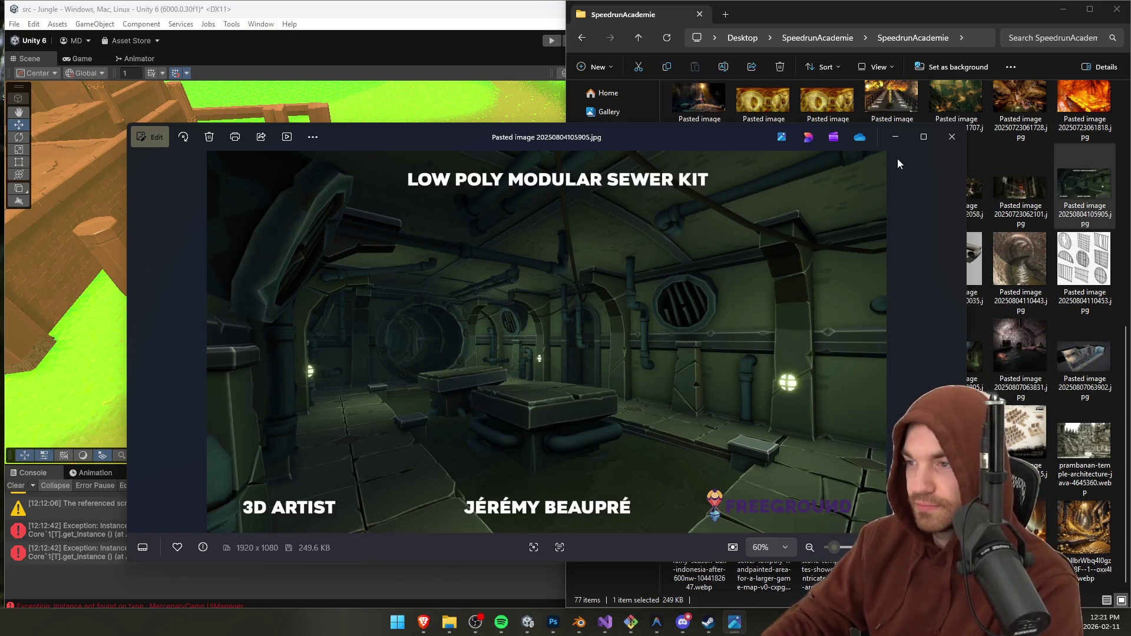
pyautogui.click(951, 139)
# Step: Open the Java_21_come2indonesia palace-pool photo in Brave
pyautogui.scroll(5, 942, 168)
pyautogui.click(973, 221)
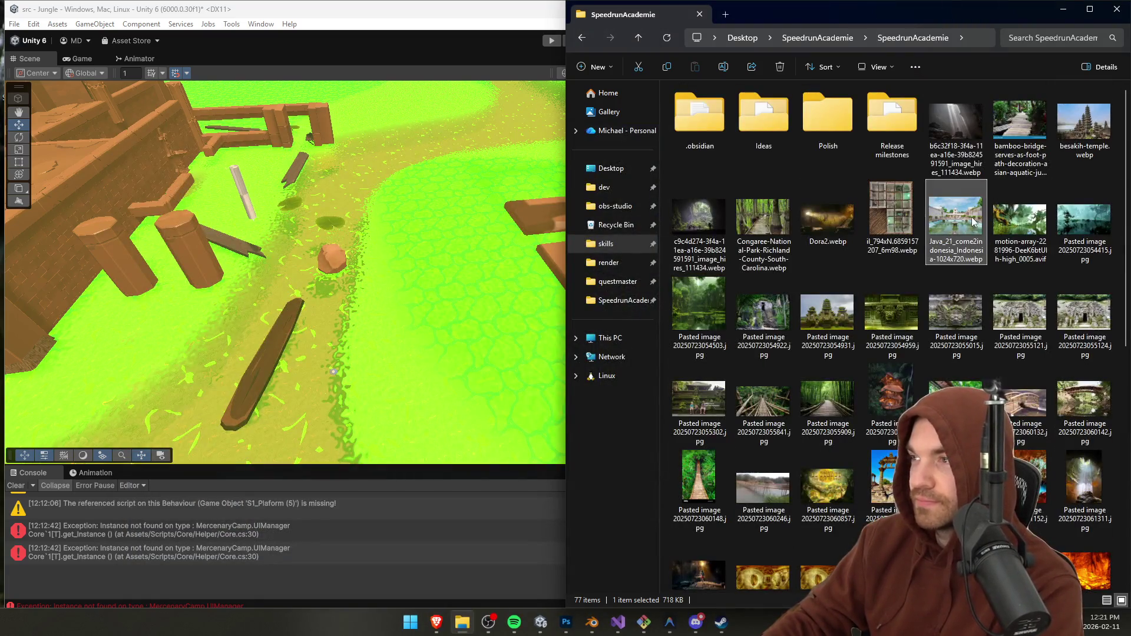
pyautogui.press('Return')
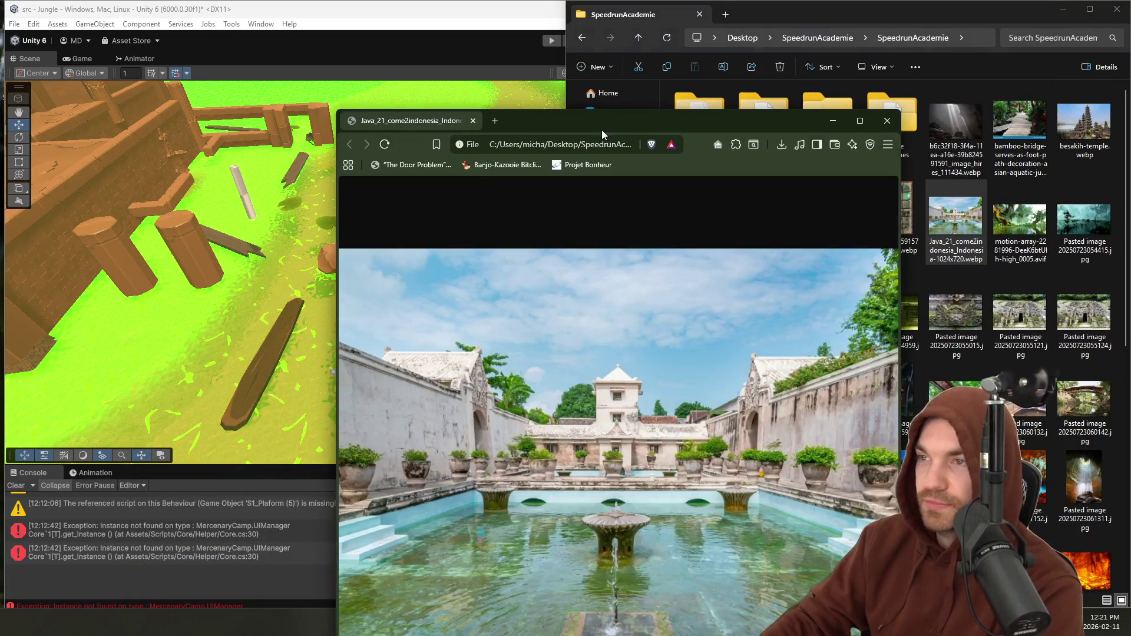
pyautogui.moveTo(603, 129); pyautogui.dragTo(427, 94)
pyautogui.click(1008, 221)
pyautogui.press('Return')
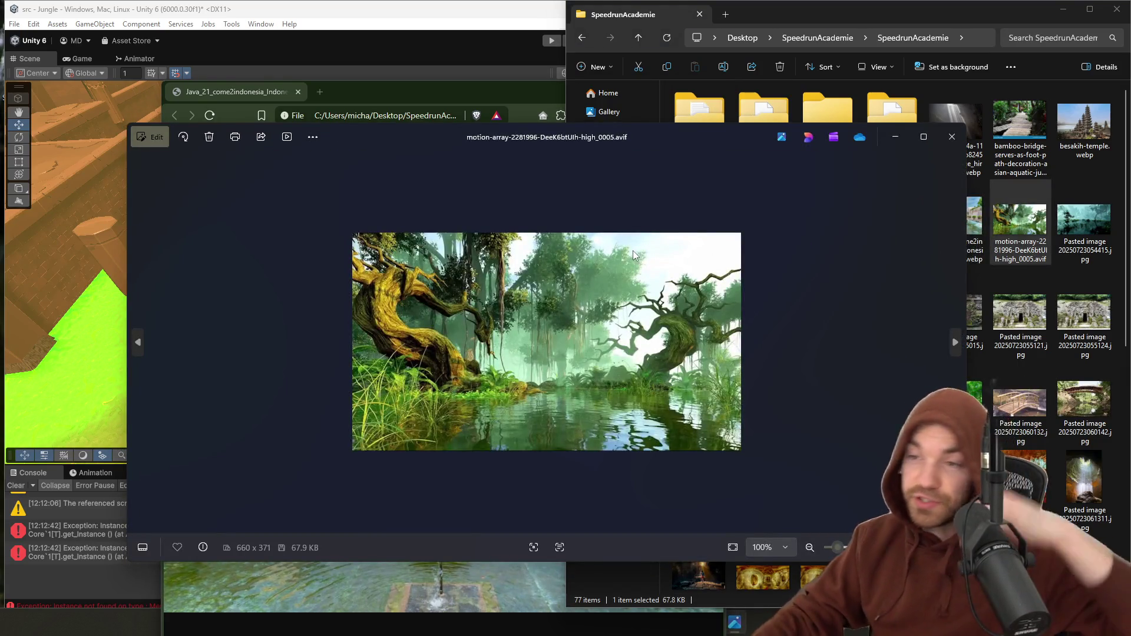
pyautogui.click(952, 136)
pyautogui.click(1084, 227)
pyautogui.press('Return')
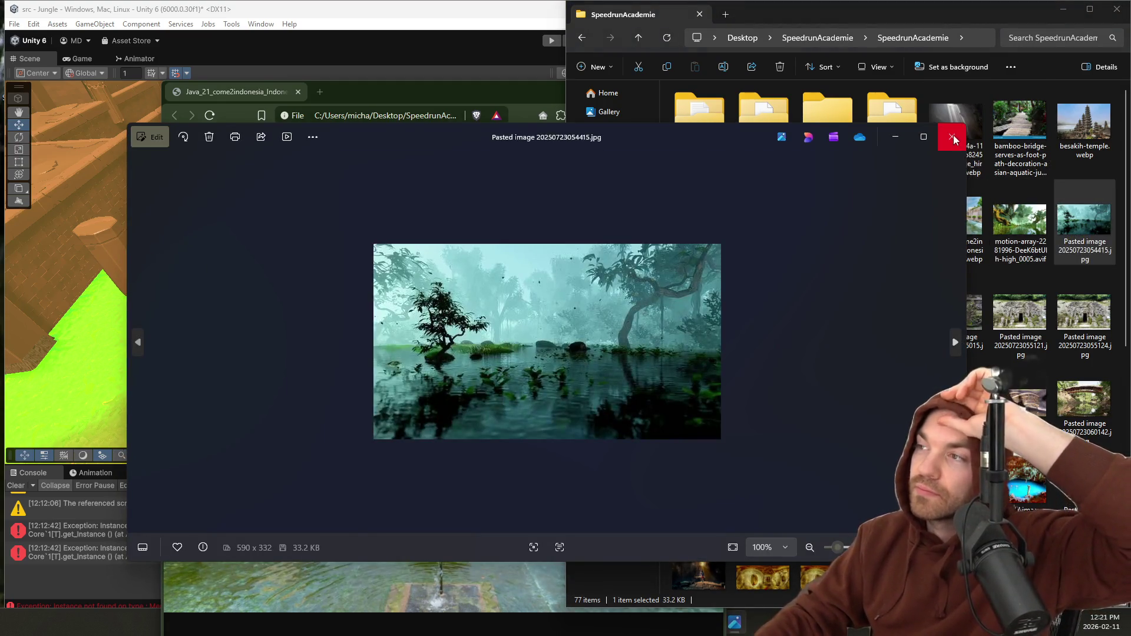
pyautogui.click(952, 137)
pyautogui.doubleClick(711, 306)
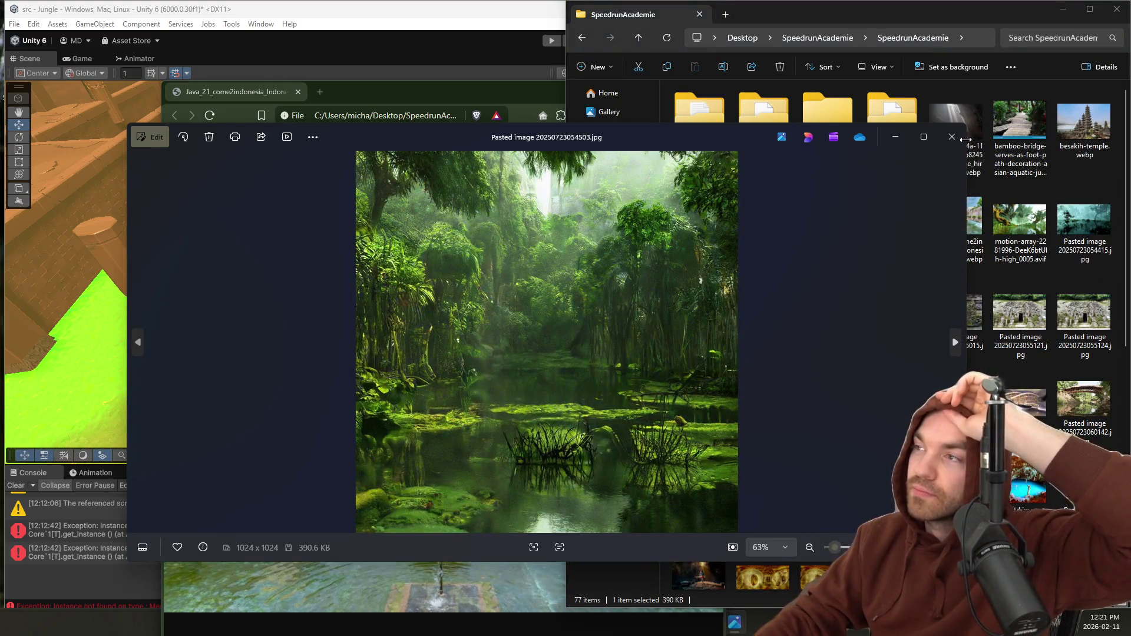
pyautogui.press('Escape')
pyautogui.doubleClick(762, 328)
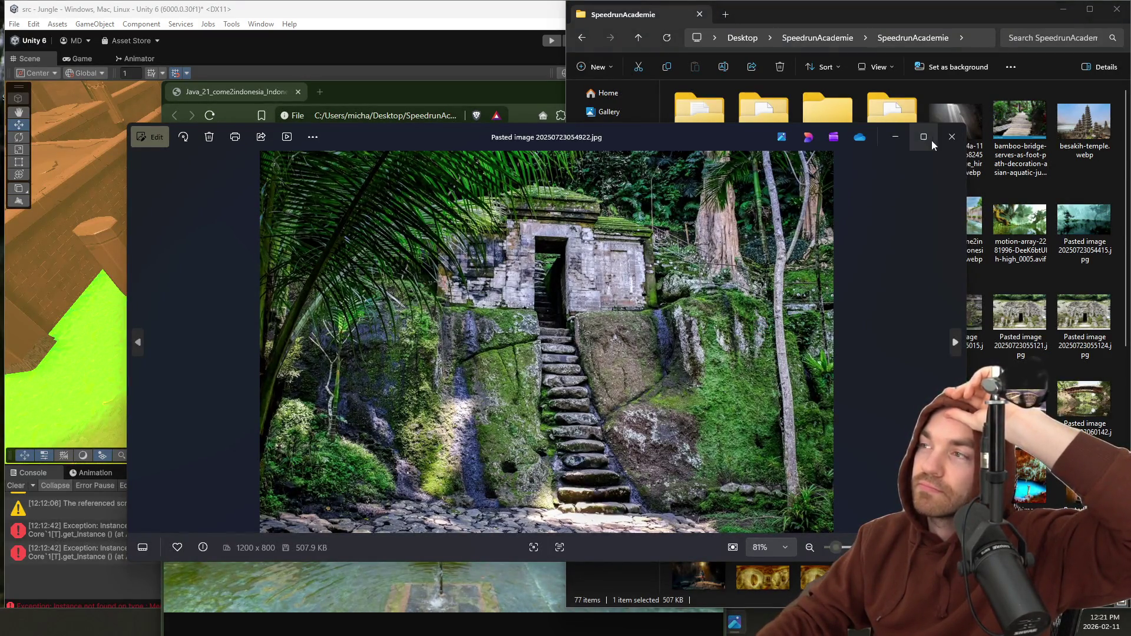
pyautogui.click(945, 128)
pyautogui.click(722, 405)
pyautogui.doubleClick(723, 405)
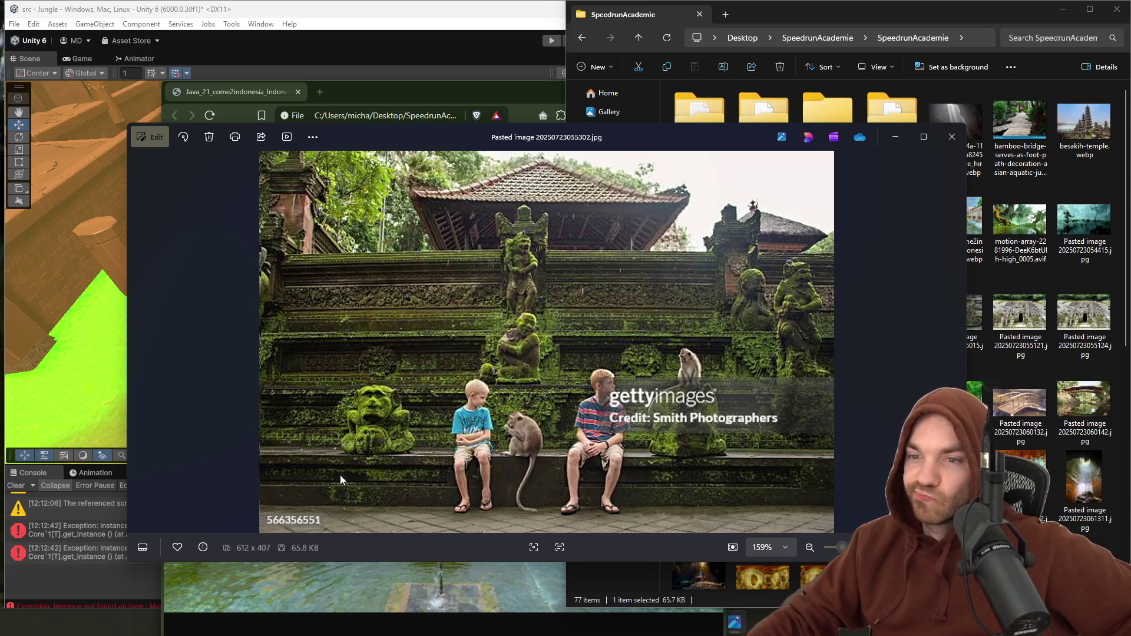
pyautogui.click(952, 137)
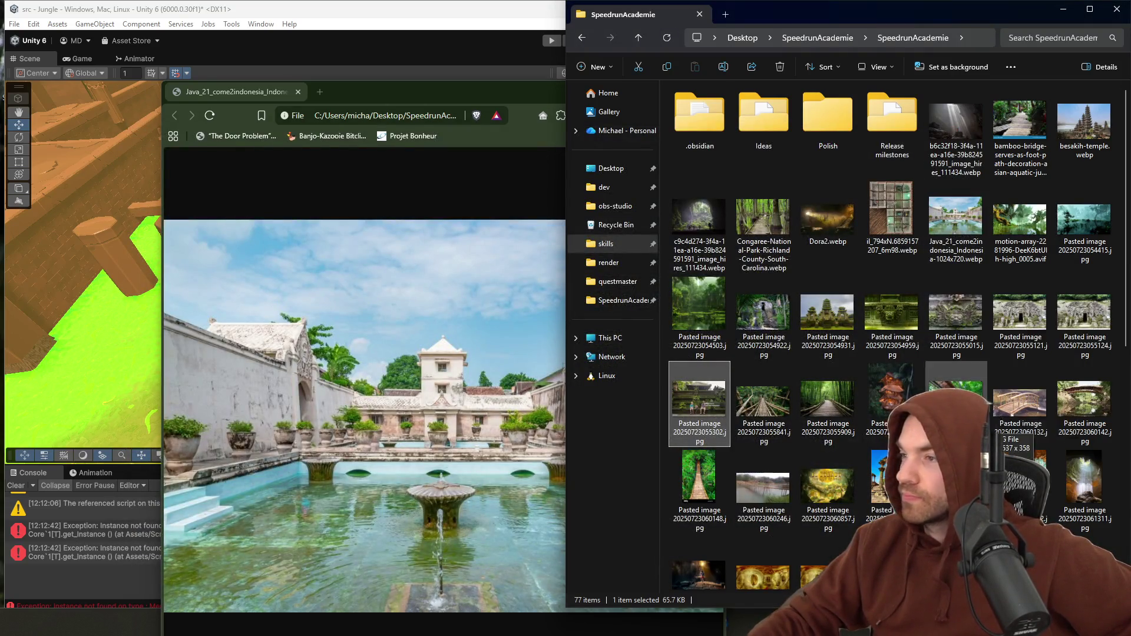
# Step: Open the stone temple gates image, then close all Brave tabs
pyautogui.scroll(-5, 950, 204)
pyautogui.click(956, 356)
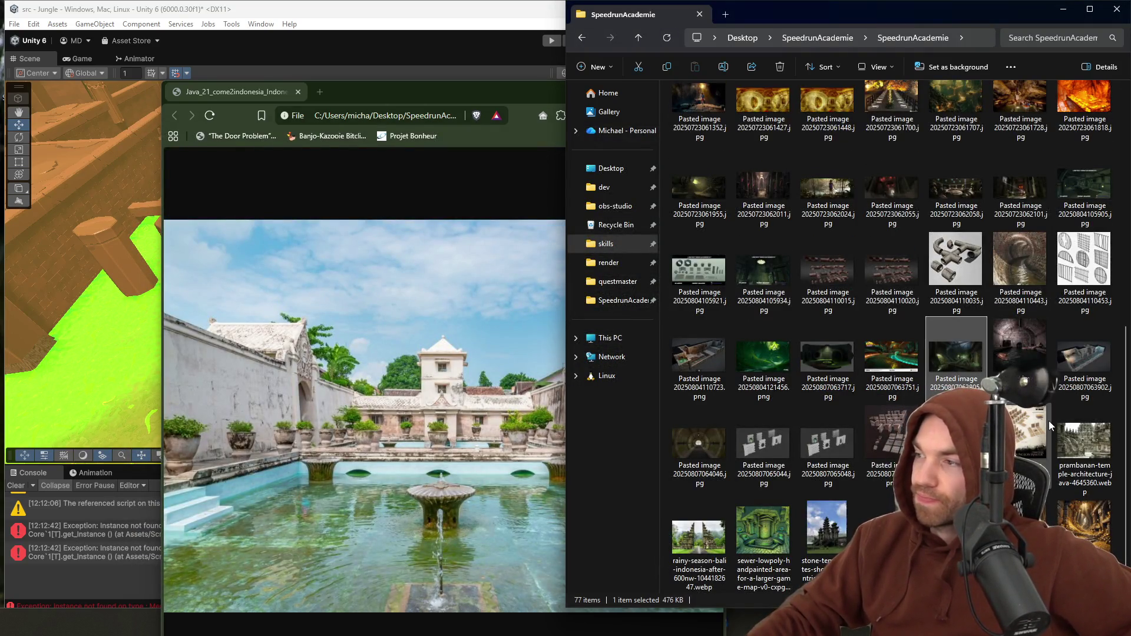
pyautogui.doubleClick(839, 527)
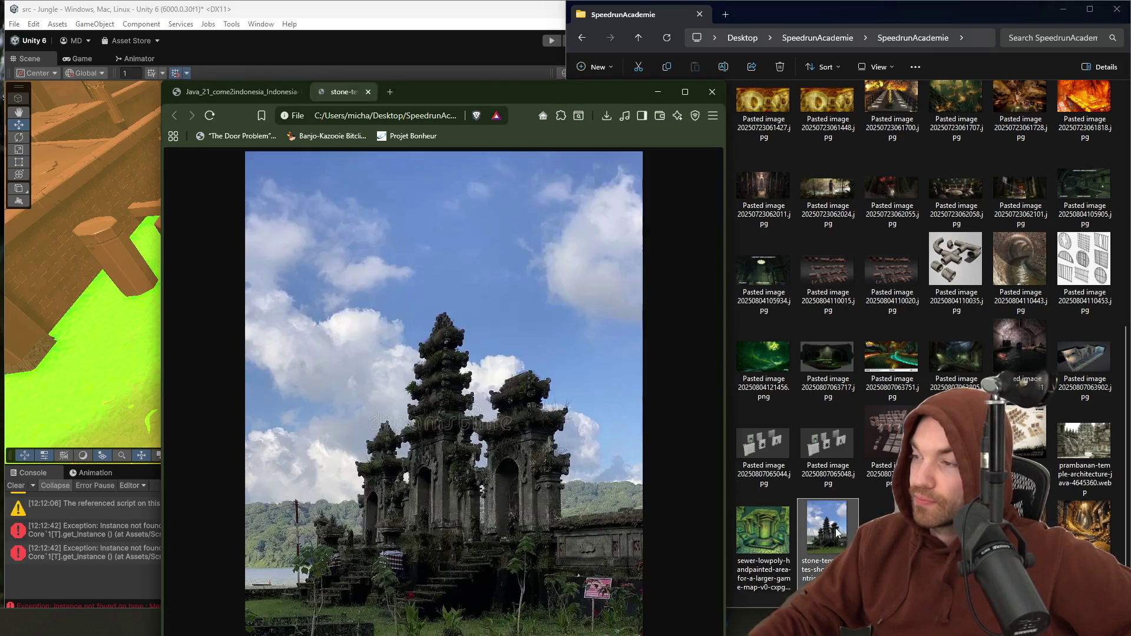
pyautogui.click(712, 92)
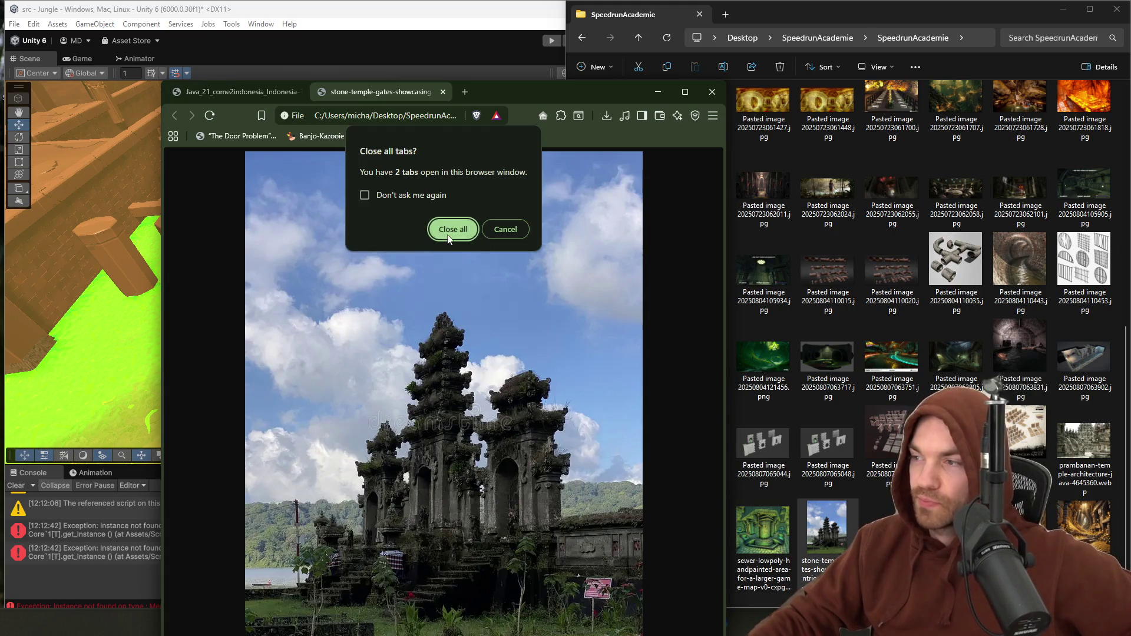
pyautogui.click(447, 229)
# Step: Orbit the Scene view between the wall pieces and select the left wall nub block
pyautogui.moveTo(471, 239)
pyautogui.mouseDown()
pyautogui.moveTo(385, 312)
pyautogui.moveTo(328, 222)
pyautogui.moveTo(283, 190)
pyautogui.moveTo(224, 171)
pyautogui.mouseUp()
pyautogui.moveTo(1021, 237)
pyautogui.mouseDown()
pyautogui.moveTo(855, 221)
pyautogui.moveTo(789, 279)
pyautogui.moveTo(500, 266)
pyautogui.moveTo(636, 302)
pyautogui.moveTo(546, 262)
pyautogui.mouseUp()
pyautogui.click(481, 270)
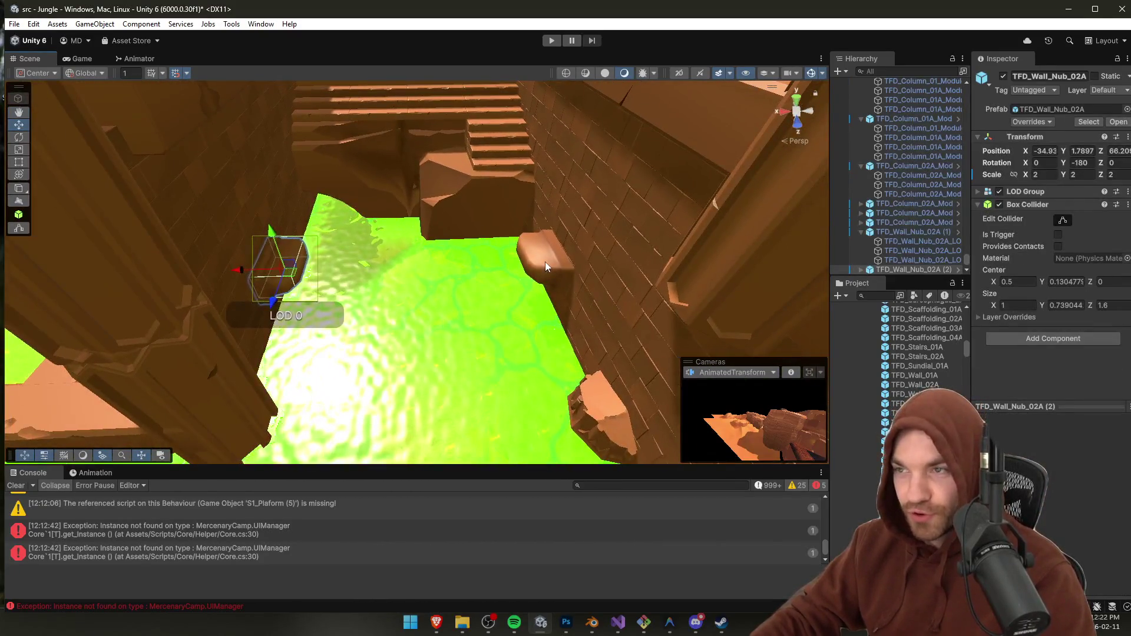
# Step: Shift both TFD_Wall_Nub_02A blocks forward along Z, then select the neighbouring rock block
pyautogui.keyDown('shift'); pyautogui.click(546, 261); pyautogui.keyUp('shift')
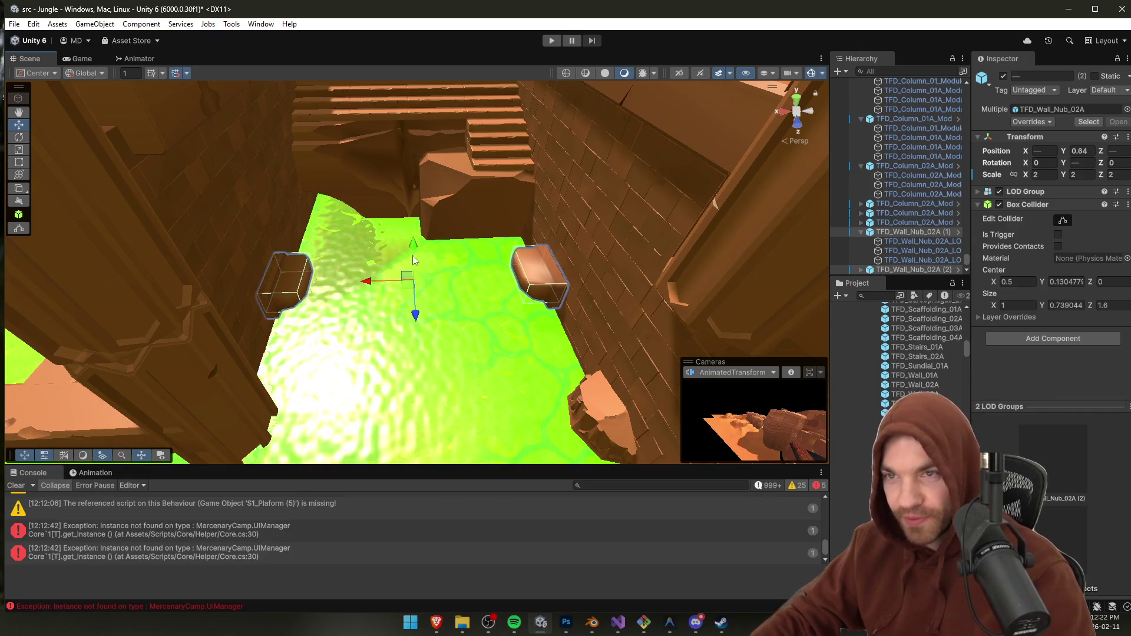
pyautogui.moveTo(412, 318)
pyautogui.mouseDown()
pyautogui.moveTo(415, 353)
pyautogui.moveTo(306, 229)
pyautogui.moveTo(382, 289)
pyautogui.moveTo(618, 266)
pyautogui.moveTo(346, 254)
pyautogui.mouseUp()
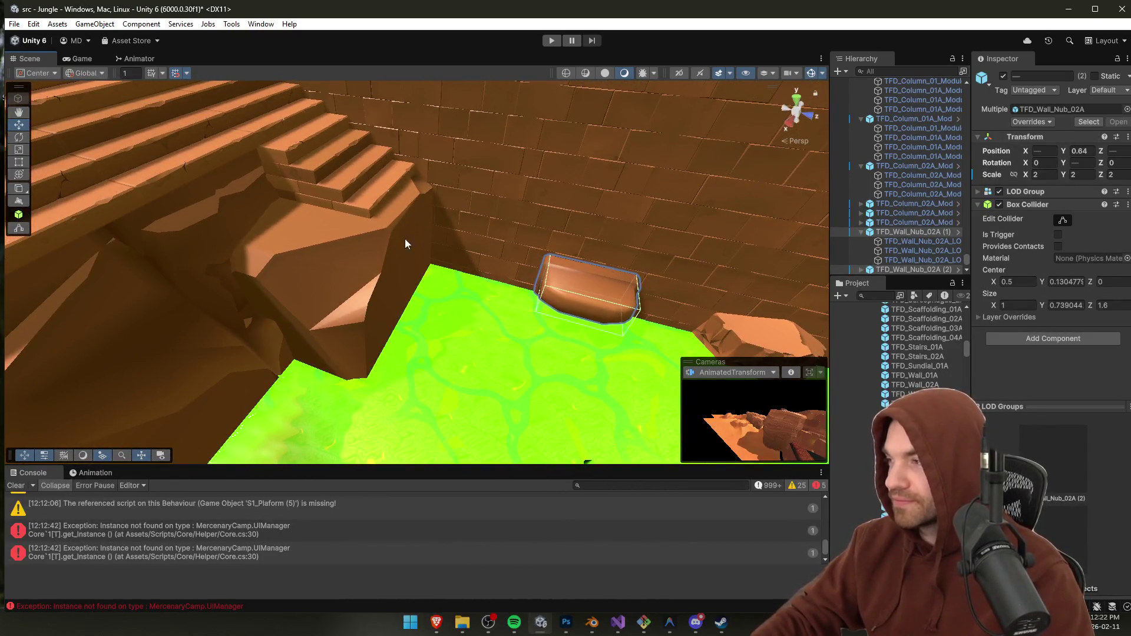
pyautogui.click(395, 257)
# Step: Inspect the TFD_Wall_04A and TFD_Scaffolding_02A prefab assets, checking for colliders
pyautogui.click(910, 403)
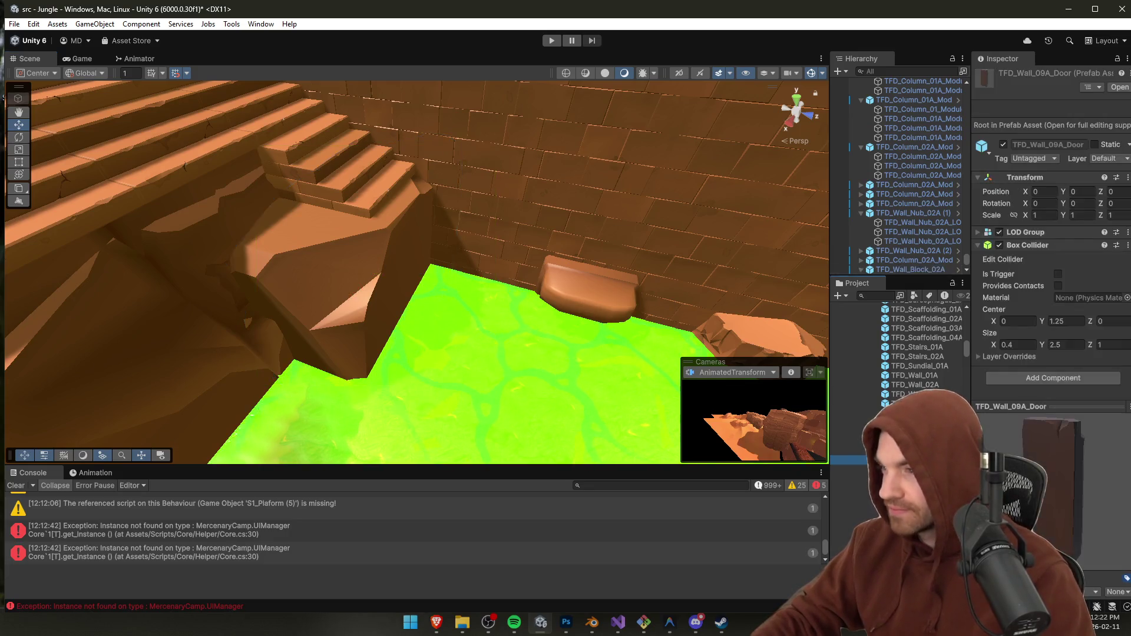
pyautogui.moveTo(448, 275); pyautogui.dragTo(547, 277)
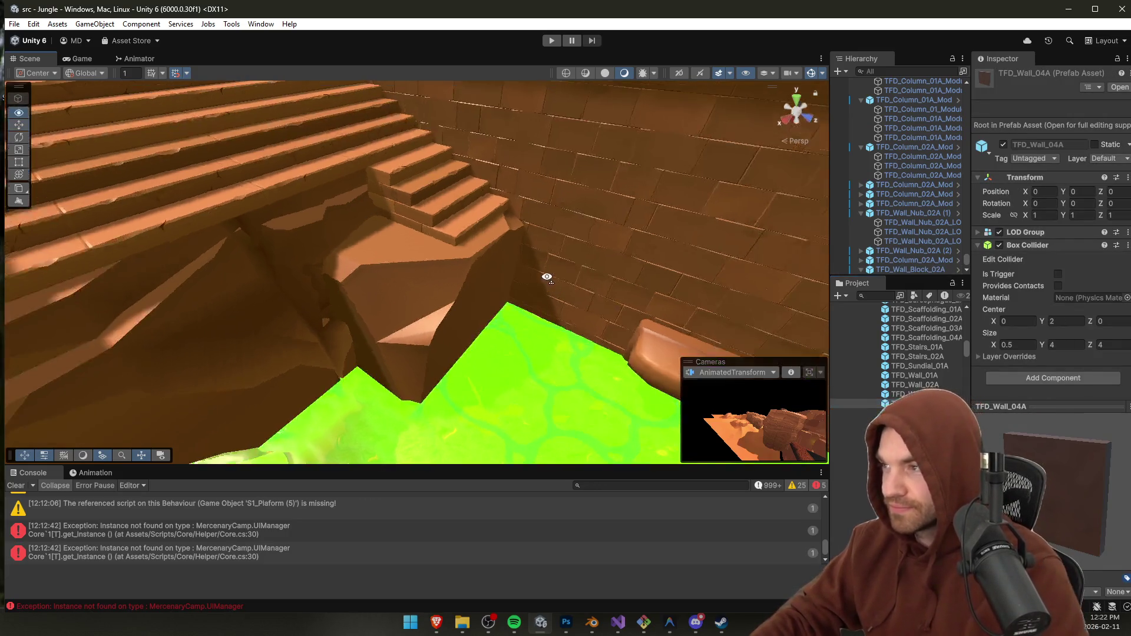
pyautogui.click(925, 318)
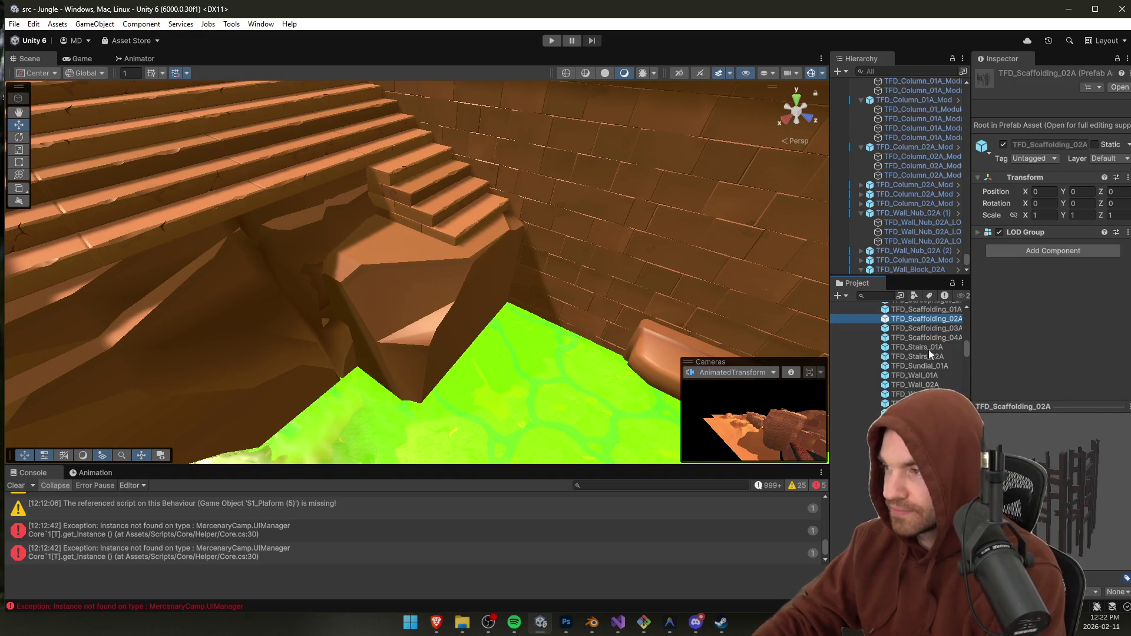
pyautogui.scroll(3, 946, 183)
pyautogui.moveTo(968, 257); pyautogui.dragTo(967, 88)
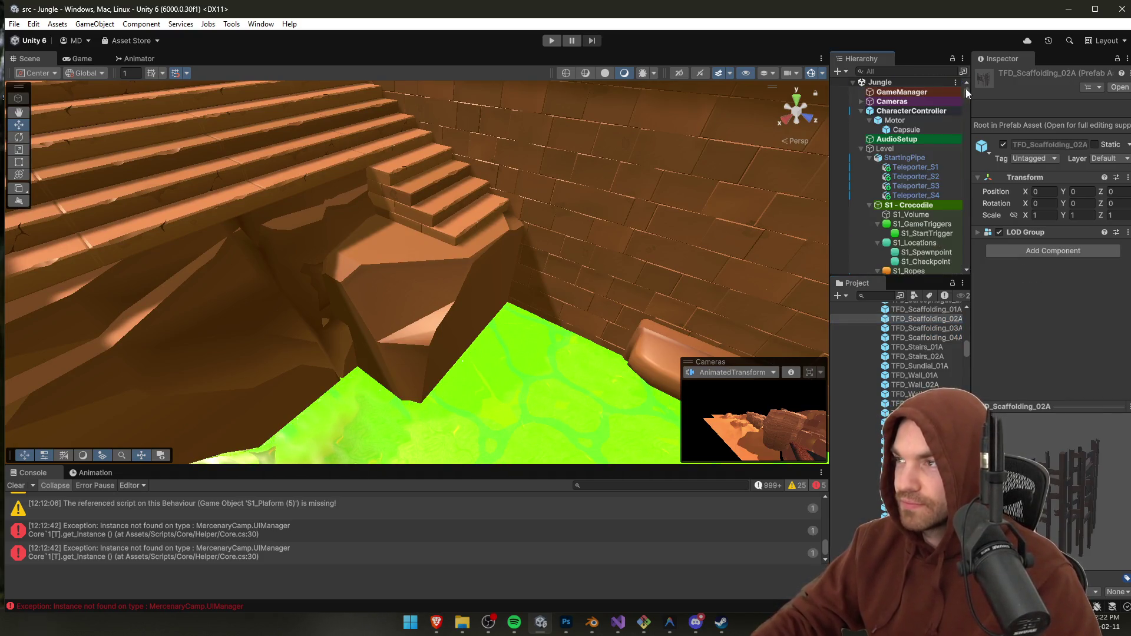
# Step: Collapse the CharacterController, Level and Lights groups in the Hierarchy
pyautogui.click(914, 111)
pyautogui.press('Left')
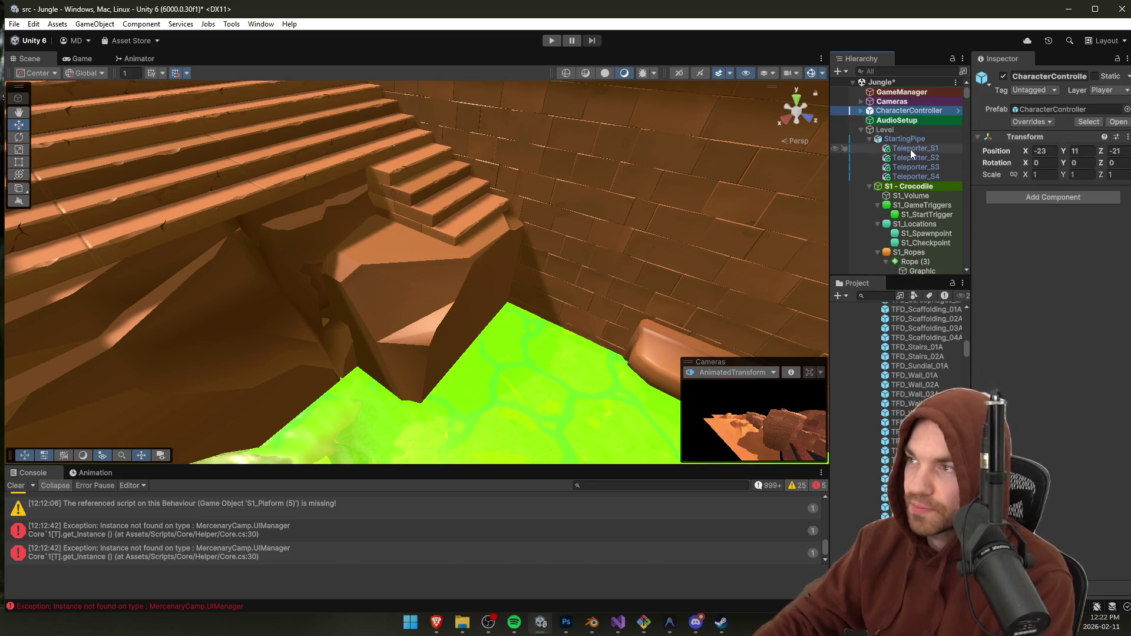
pyautogui.click(898, 131)
pyautogui.press('Left')
pyautogui.click(923, 112)
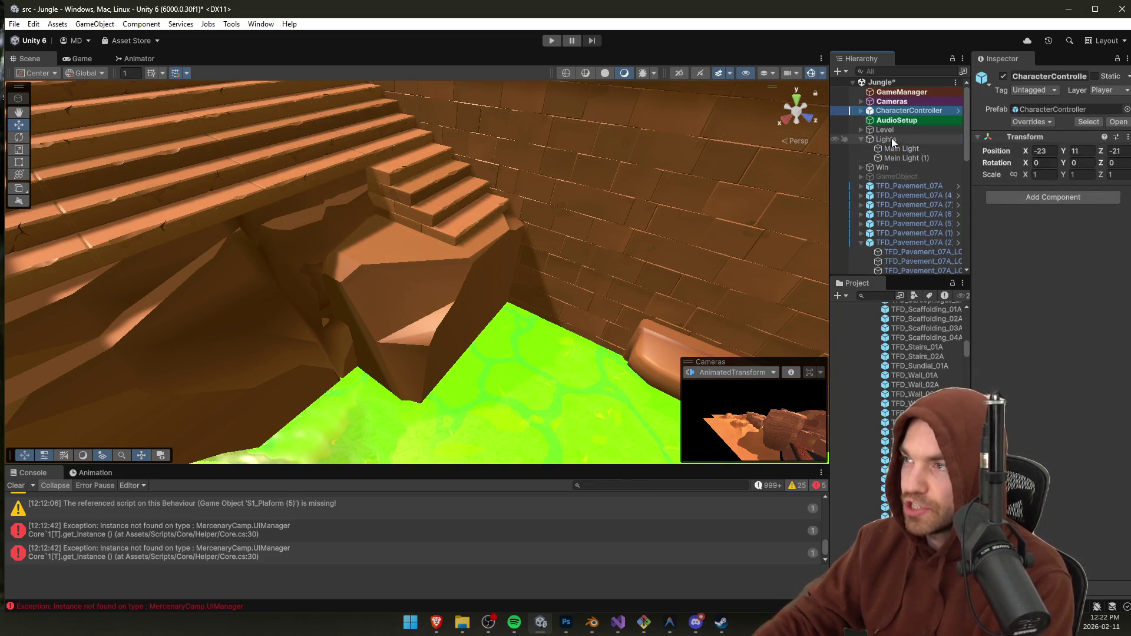
pyautogui.click(893, 140)
pyautogui.press('Left')
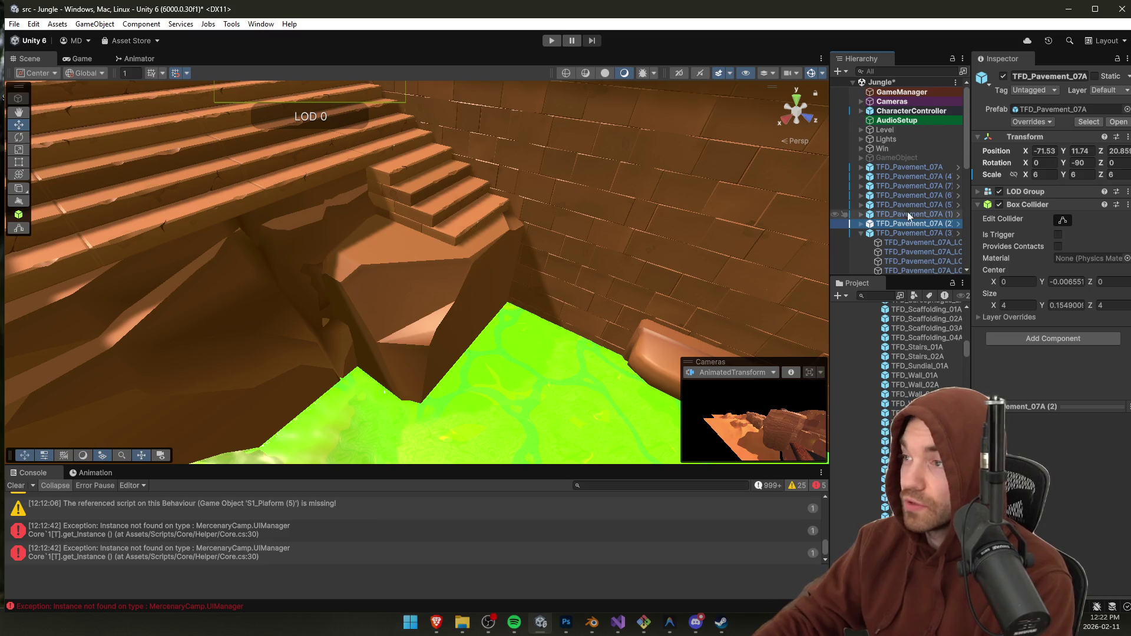
pyautogui.click(923, 112)
# Step: Select the TFD_Column_01A_Module_20 column, save the Jungle scene, and overlook the swamp path
pyautogui.click(916, 243)
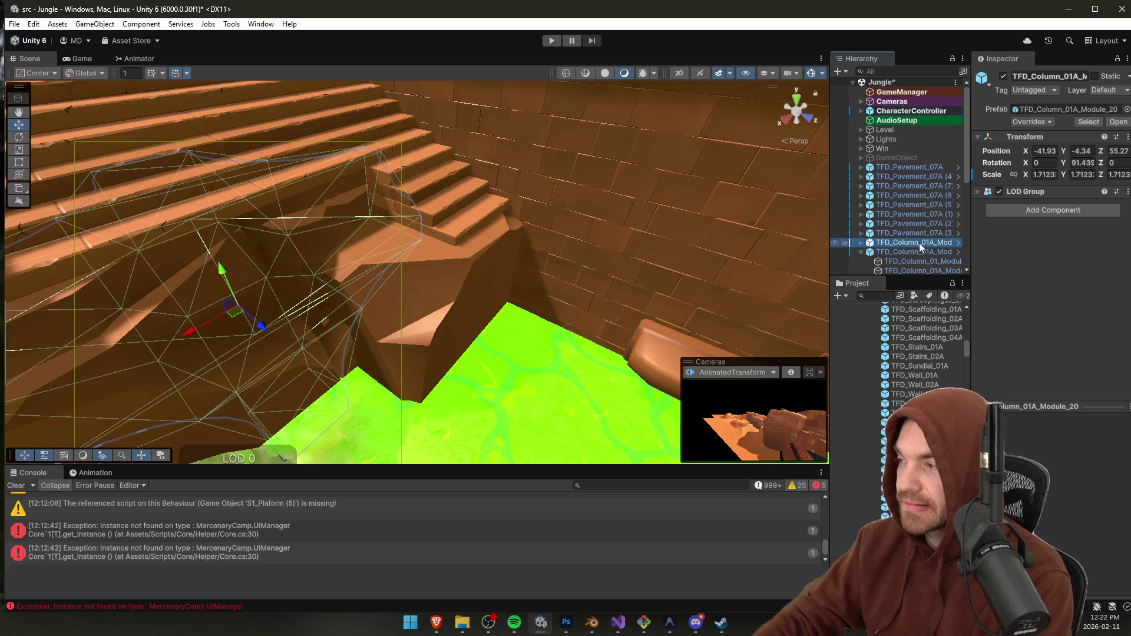
pyautogui.scroll(1, 639, 225)
pyautogui.hotkey('ctrl', 's')
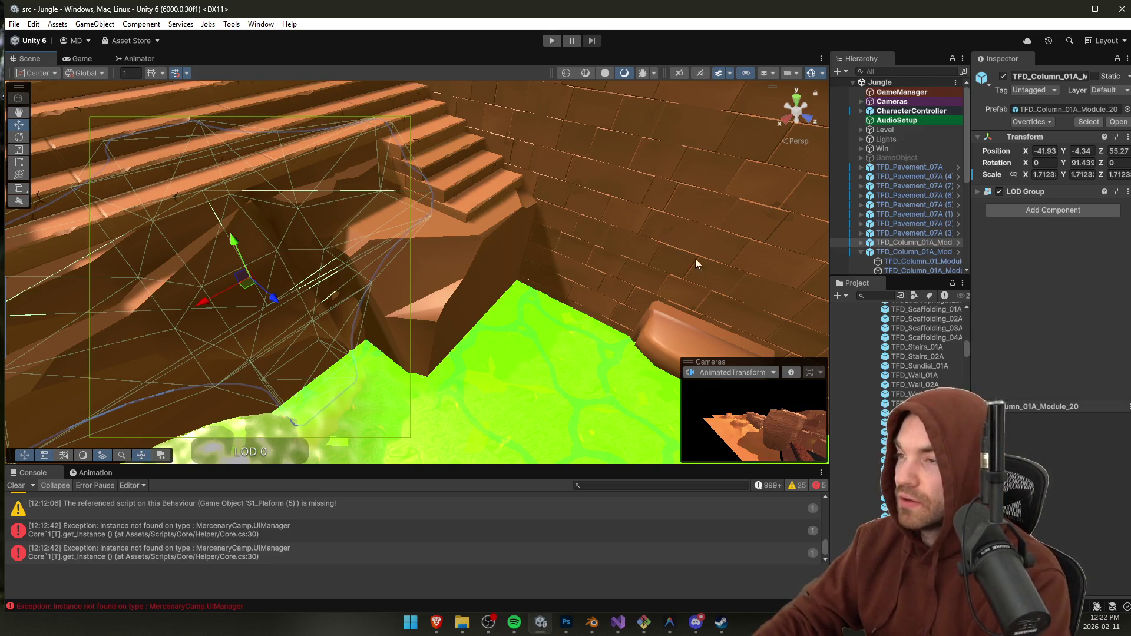
pyautogui.scroll(-1, 667, 227)
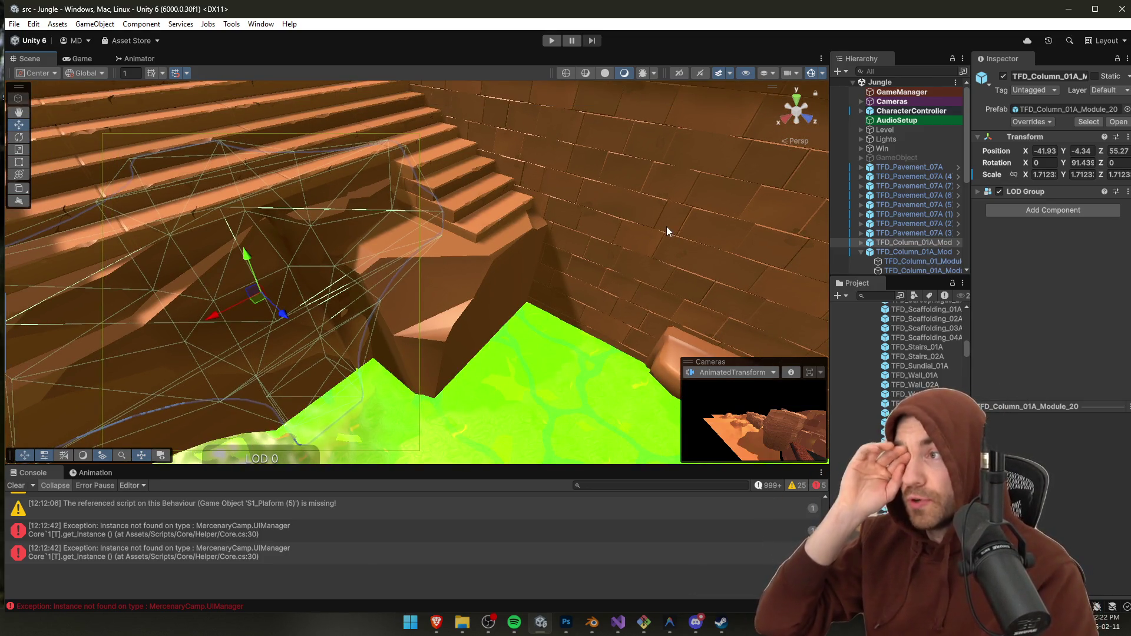
pyautogui.moveTo(513, 366)
pyautogui.mouseDown()
pyautogui.moveTo(487, 312)
pyautogui.moveTo(446, 314)
pyautogui.mouseUp()
pyautogui.moveTo(730, 370)
pyautogui.mouseDown()
pyautogui.moveTo(800, 395)
pyautogui.moveTo(423, 312)
pyautogui.moveTo(535, 315)
pyautogui.moveTo(457, 342)
pyautogui.moveTo(541, 383)
pyautogui.mouseUp()
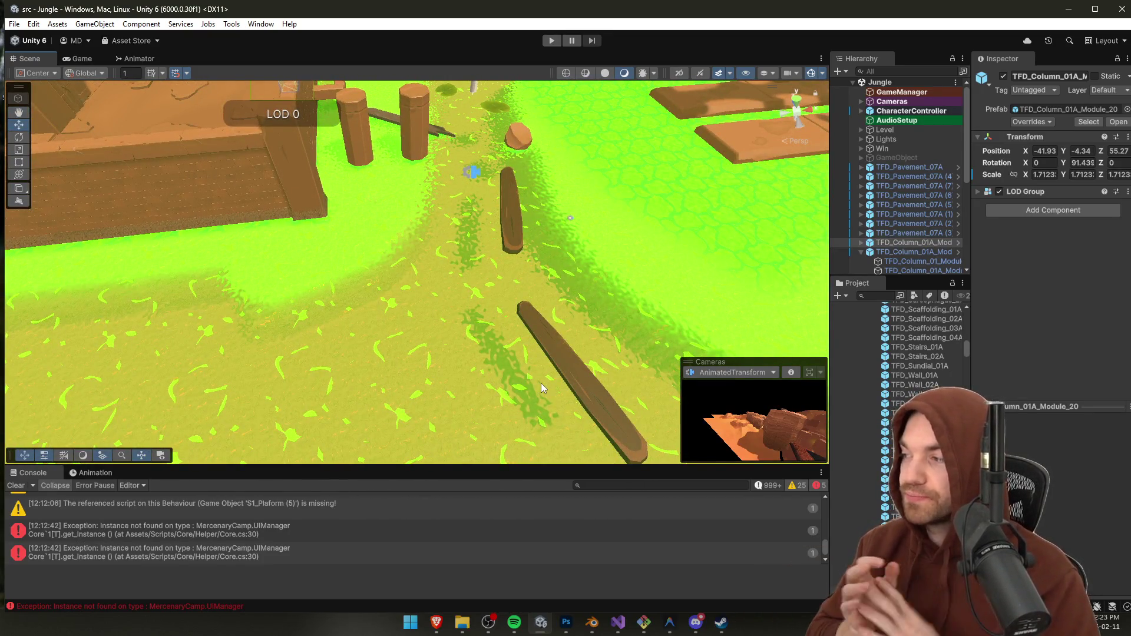
# Step: Select the Terrain, enlarge the sculpting brush and switch to the Set Height tool
pyautogui.click(631, 276)
pyautogui.moveTo(633, 277); pyautogui.dragTo(736, 253)
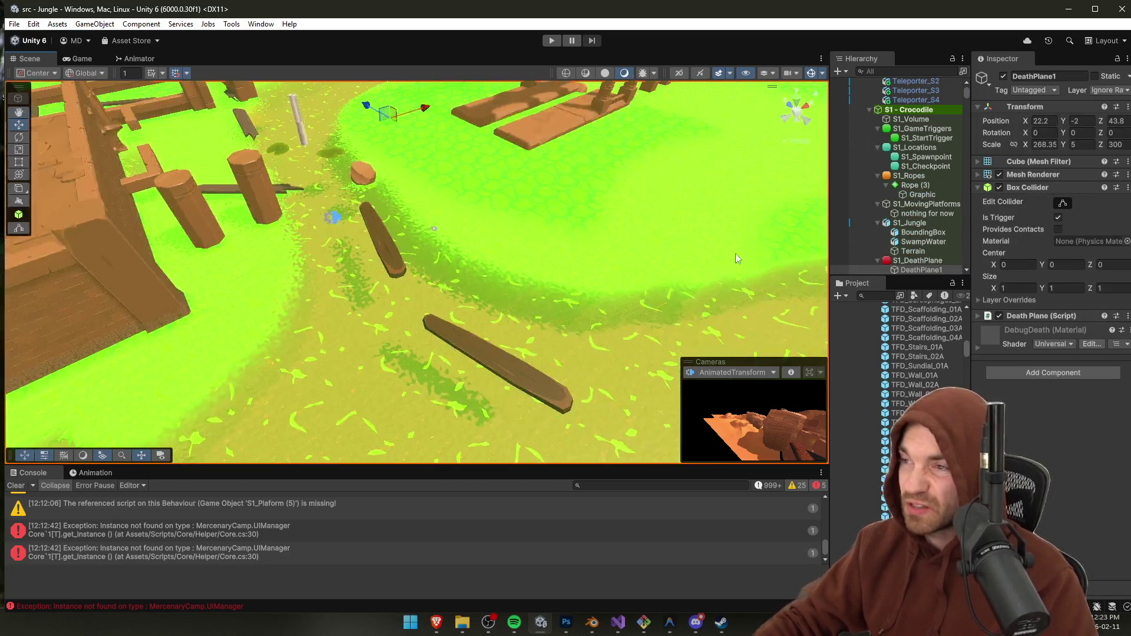
pyautogui.click(603, 221)
pyautogui.moveTo(619, 240)
pyautogui.mouseDown()
pyautogui.moveTo(732, 258)
pyautogui.moveTo(727, 247)
pyautogui.moveTo(483, 221)
pyautogui.mouseUp()
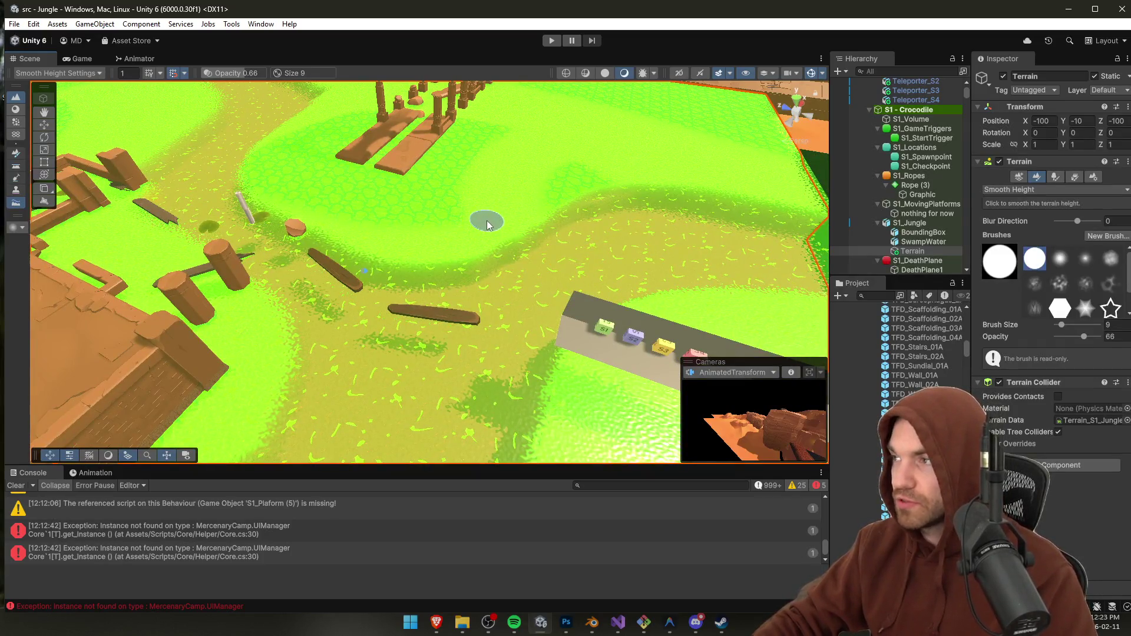
pyautogui.moveTo(1061, 325); pyautogui.dragTo(1063, 333)
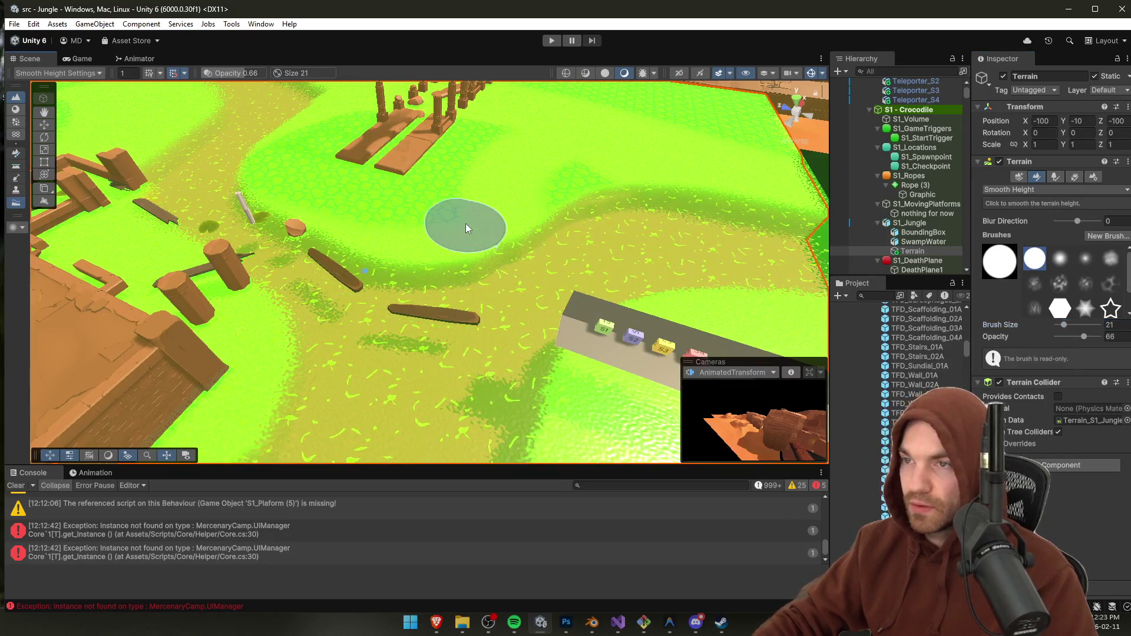
pyautogui.click(1038, 190)
pyautogui.press('Escape')
pyautogui.click(1020, 191)
pyautogui.click(1022, 203)
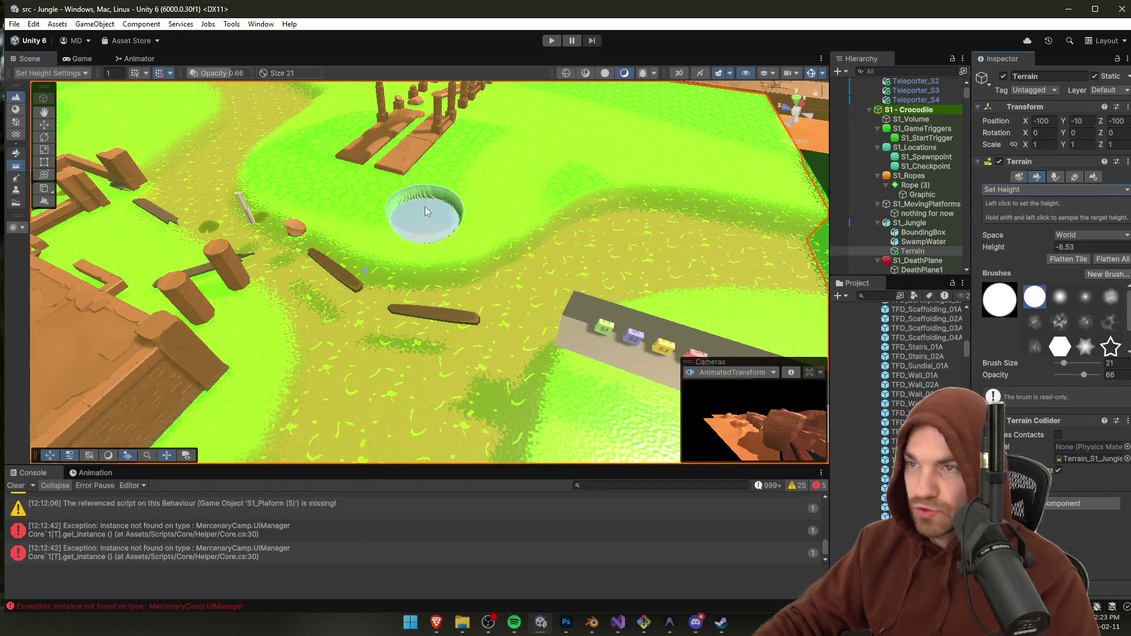
# Step: Sample a target height and flatten the dirt patch and path edge beside the logs
pyautogui.keyDown('shift'); pyautogui.click(442, 218); pyautogui.keyUp('shift')
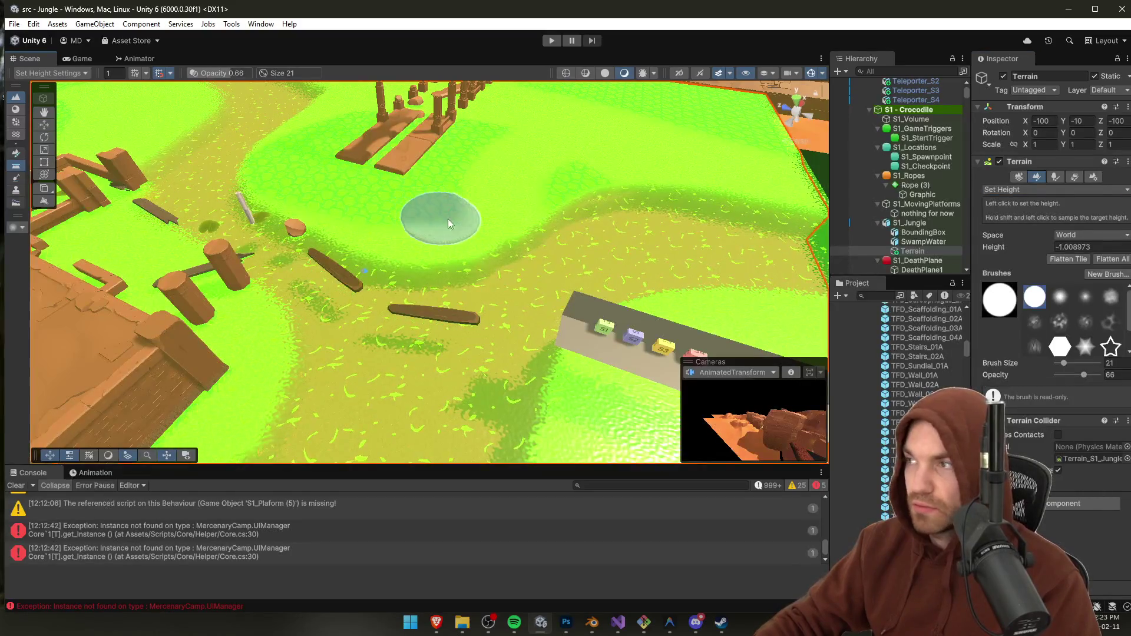
pyautogui.moveTo(480, 254)
pyautogui.mouseDown()
pyautogui.moveTo(613, 256)
pyautogui.moveTo(290, 190)
pyautogui.mouseUp()
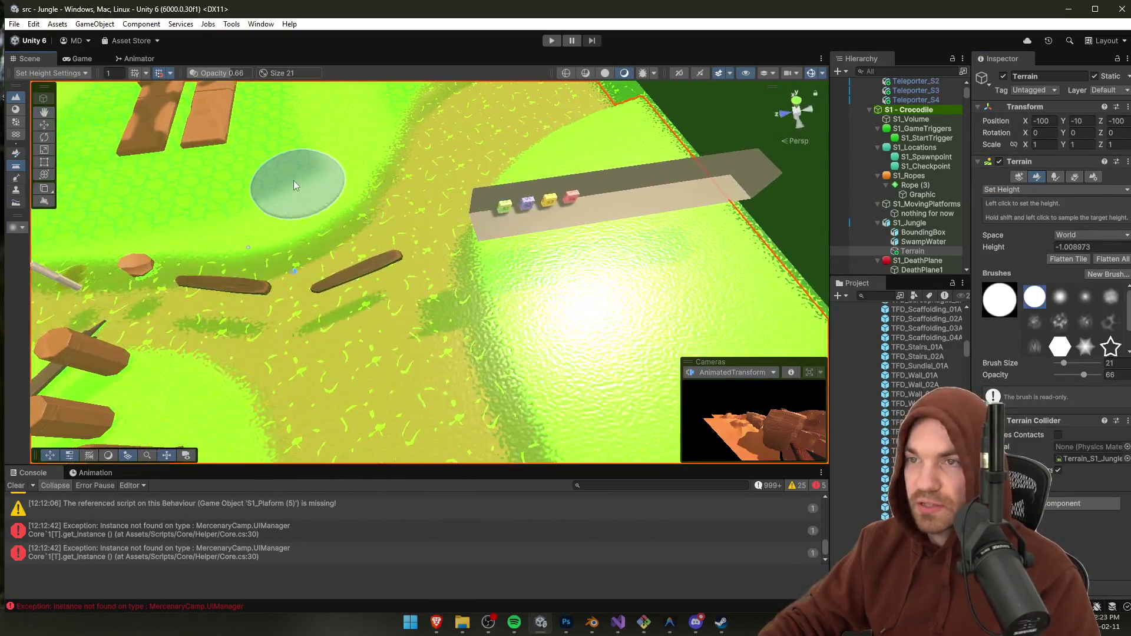
pyautogui.moveTo(480, 265)
pyautogui.mouseDown()
pyautogui.moveTo(122, 310)
pyautogui.moveTo(240, 189)
pyautogui.moveTo(189, 328)
pyautogui.moveTo(191, 412)
pyautogui.moveTo(253, 293)
pyautogui.moveTo(341, 265)
pyautogui.mouseUp()
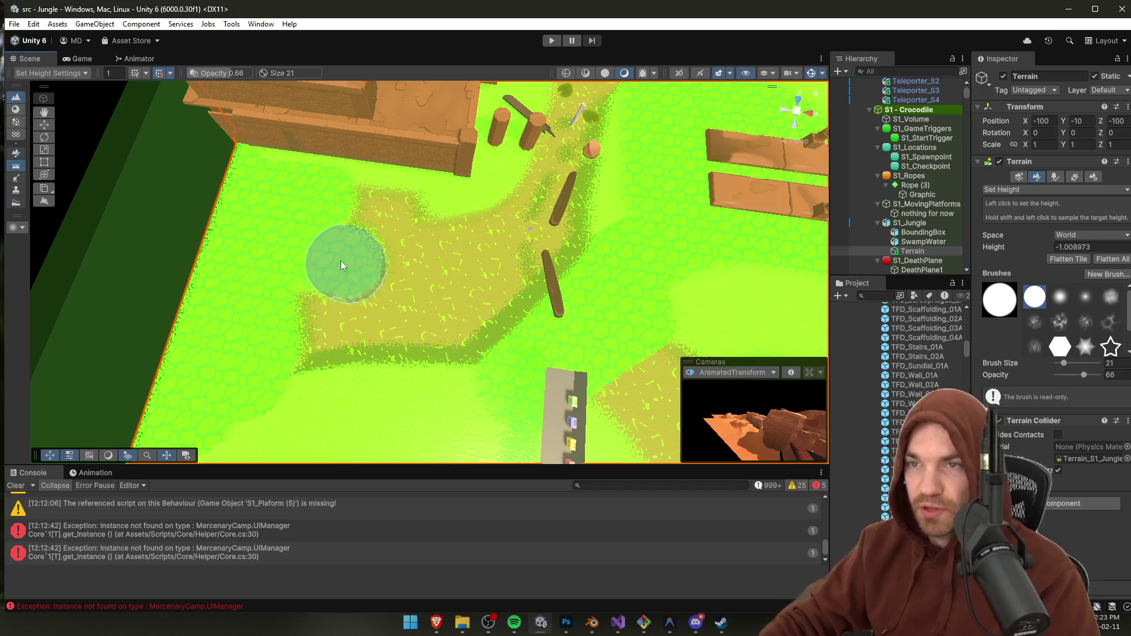
pyautogui.moveTo(374, 219)
pyautogui.mouseDown()
pyautogui.moveTo(335, 265)
pyautogui.moveTo(425, 341)
pyautogui.moveTo(458, 264)
pyautogui.mouseUp()
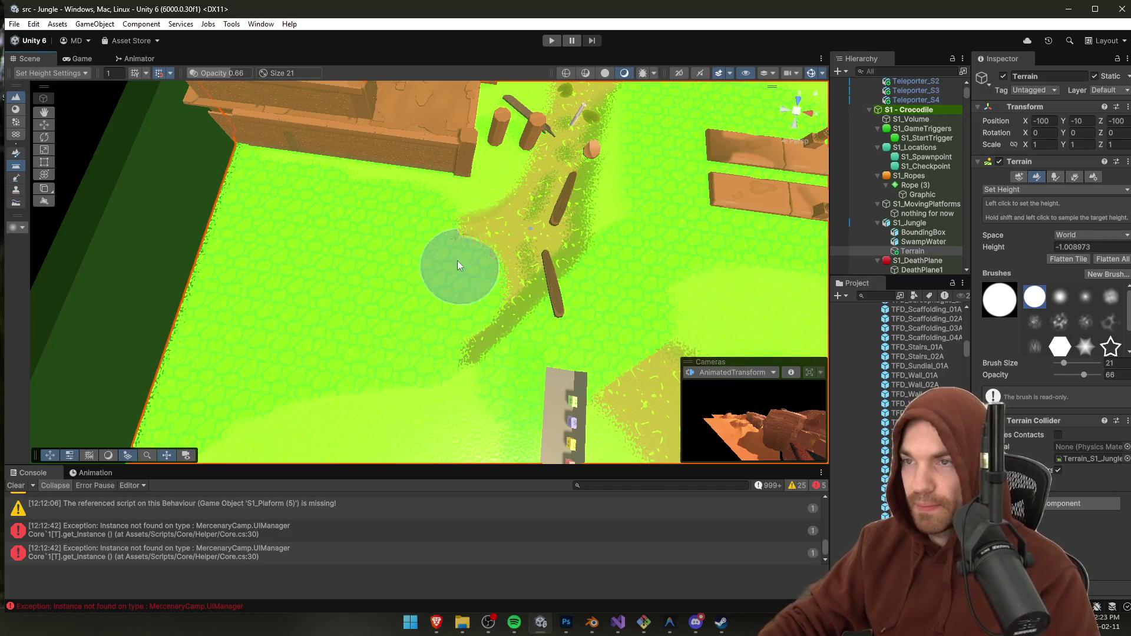
pyautogui.moveTo(465, 338); pyautogui.dragTo(507, 241)
pyautogui.moveTo(562, 270)
pyautogui.mouseDown()
pyautogui.moveTo(690, 286)
pyautogui.moveTo(306, 272)
pyautogui.moveTo(414, 214)
pyautogui.moveTo(409, 121)
pyautogui.moveTo(376, 188)
pyautogui.moveTo(407, 207)
pyautogui.moveTo(543, 214)
pyautogui.mouseUp()
# Step: Try a height-0 patch around the log, undo it, and shrink the brush from 21 to 4
pyautogui.write('0')
pyautogui.click(597, 259)
pyautogui.hotkey('ctrl', 'z')
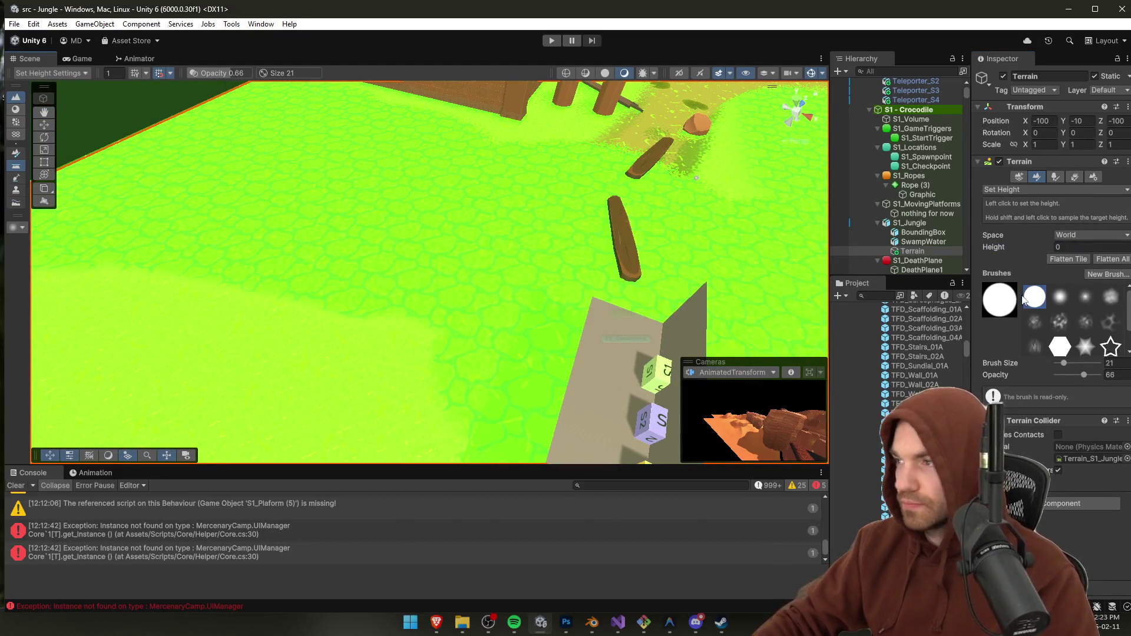
pyautogui.moveTo(1064, 364); pyautogui.dragTo(1060, 365)
pyautogui.moveTo(760, 297)
pyautogui.mouseDown()
pyautogui.moveTo(568, 353)
pyautogui.moveTo(373, 312)
pyautogui.mouseUp()
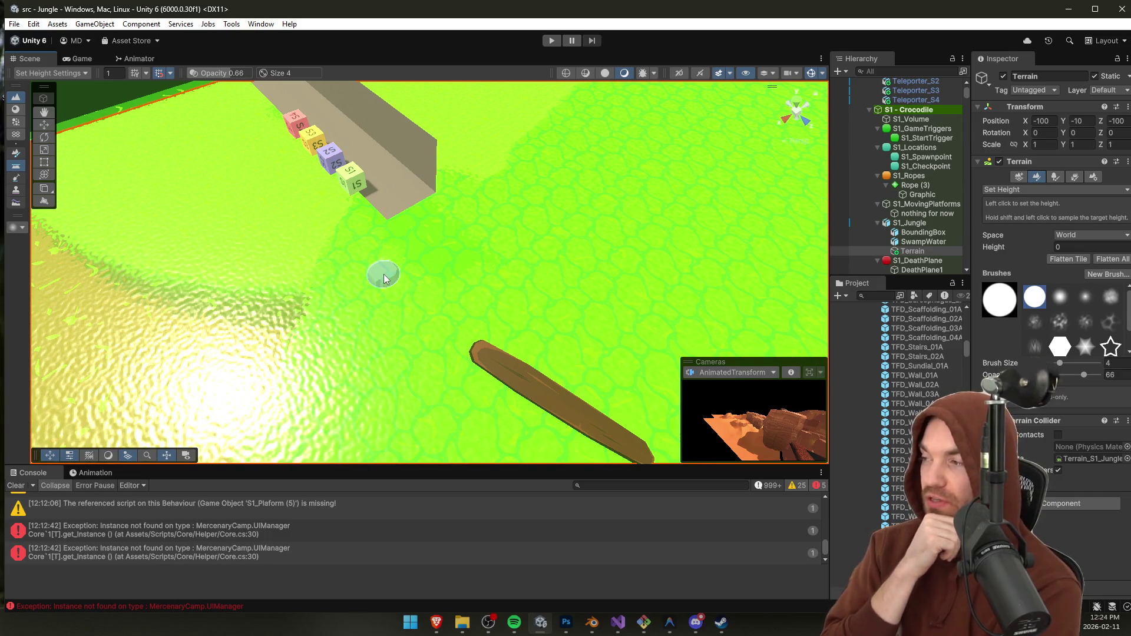
pyautogui.moveTo(383, 277)
pyautogui.mouseDown()
pyautogui.moveTo(335, 253)
pyautogui.moveTo(397, 222)
pyautogui.moveTo(536, 230)
pyautogui.moveTo(583, 248)
pyautogui.moveTo(396, 275)
pyautogui.moveTo(416, 277)
pyautogui.mouseUp()
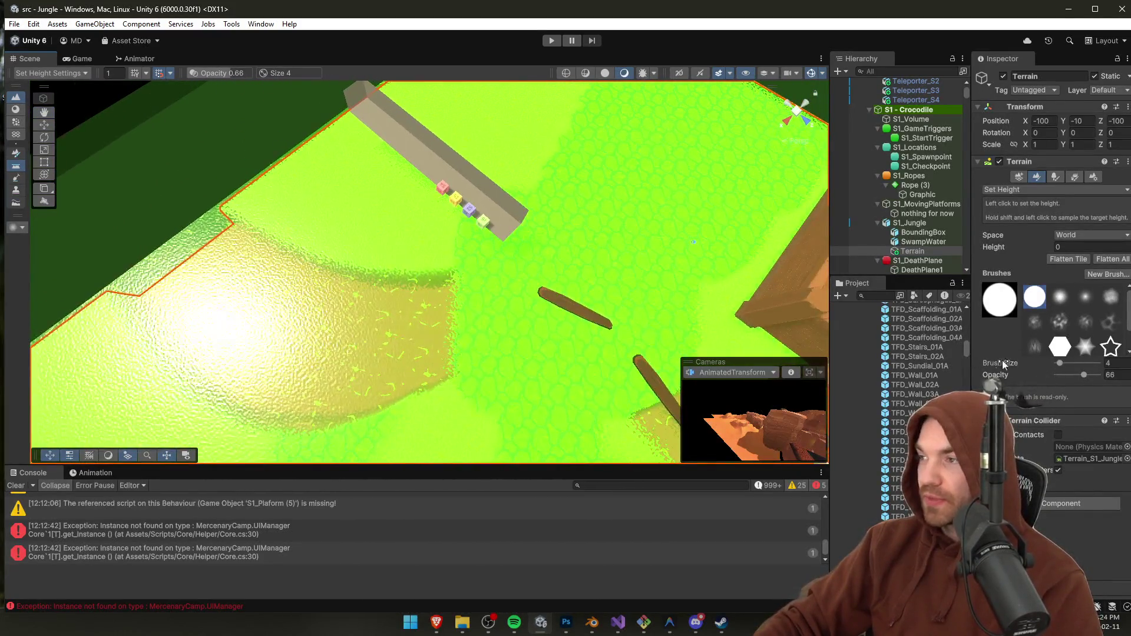
# Step: Set the target height to -2, brush size to 31, and flatten the bumpy terrain
pyautogui.click(1079, 246)
pyautogui.write('-')
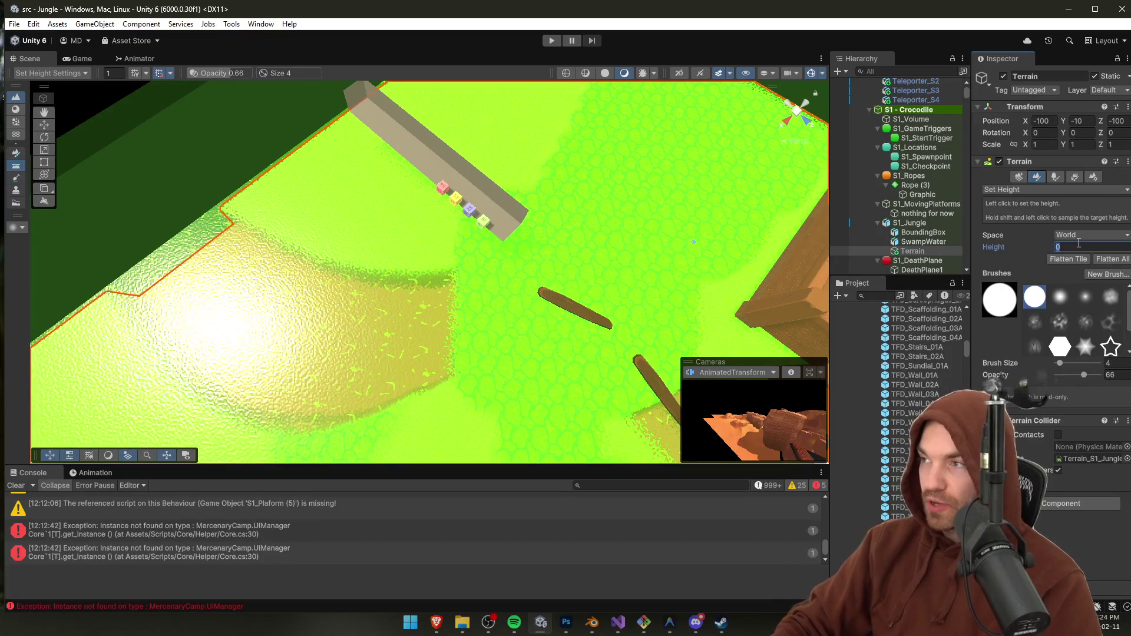
pyautogui.write('1')
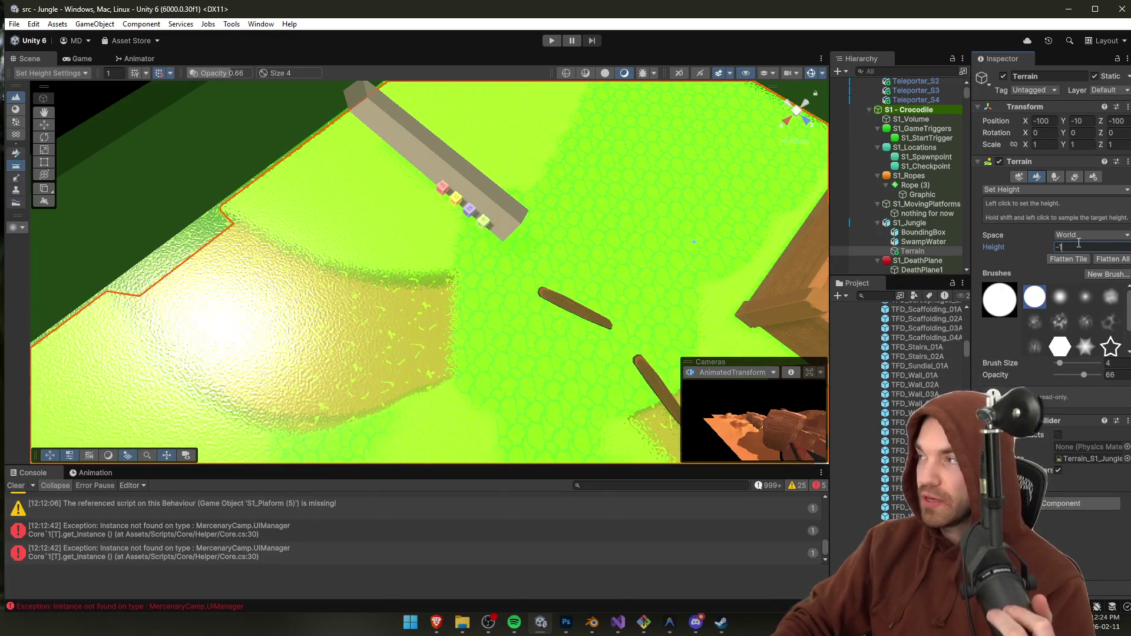
pyautogui.press('BackSpace')
pyautogui.write('2')
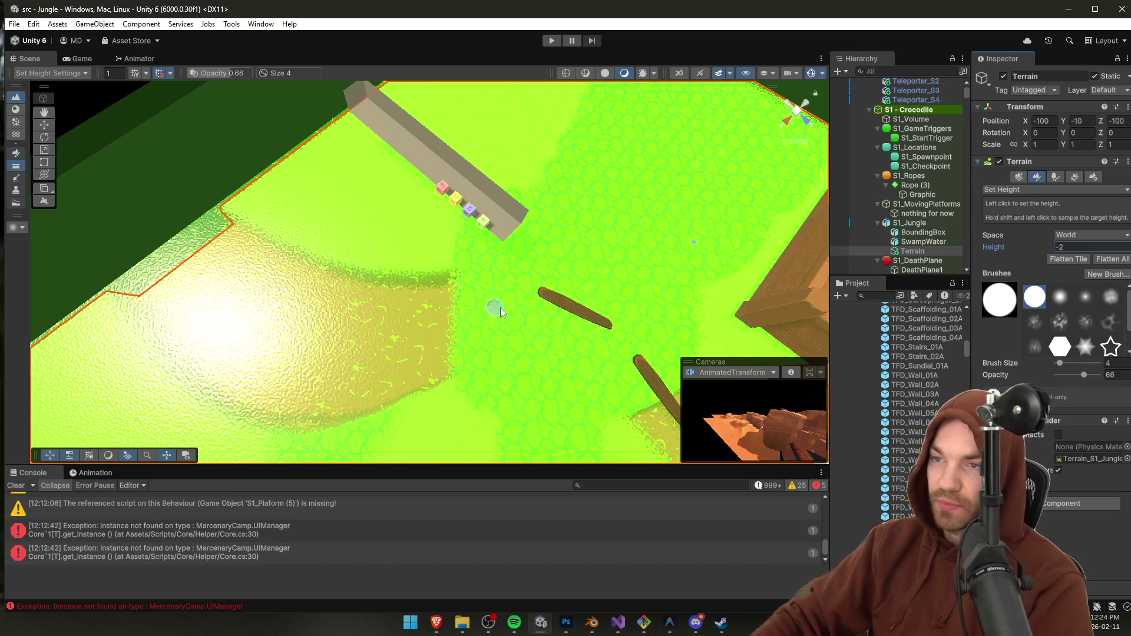
pyautogui.click(1065, 364)
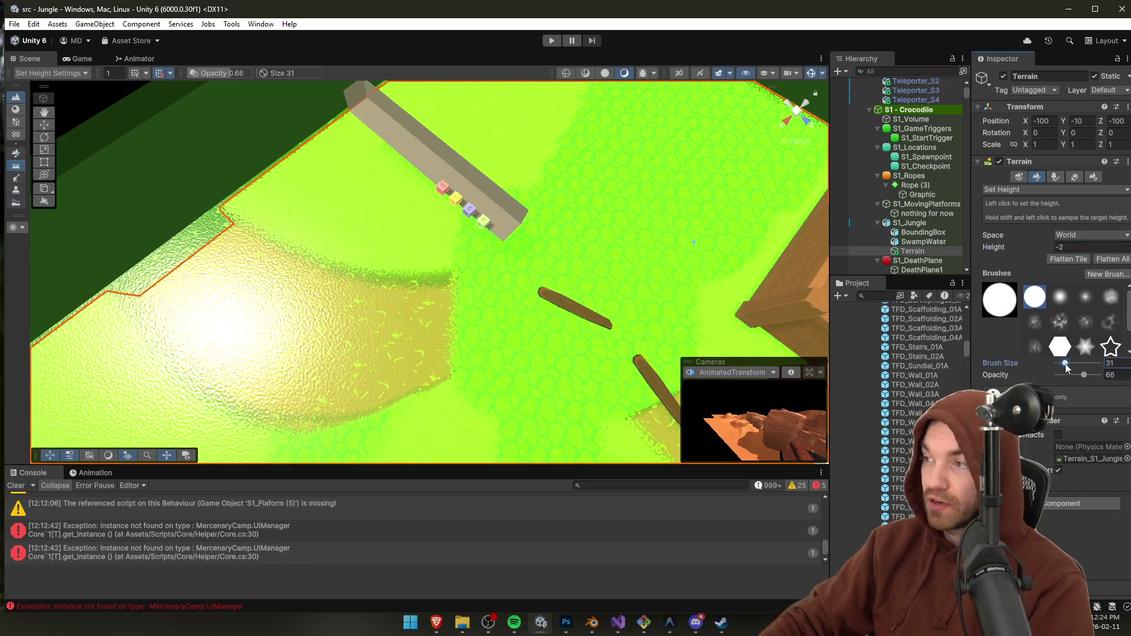
pyautogui.moveTo(399, 330)
pyautogui.mouseDown()
pyautogui.moveTo(412, 320)
pyautogui.moveTo(388, 363)
pyautogui.mouseUp()
pyautogui.moveTo(273, 243)
pyautogui.mouseDown()
pyautogui.moveTo(213, 262)
pyautogui.moveTo(359, 329)
pyautogui.moveTo(530, 268)
pyautogui.moveTo(649, 186)
pyautogui.mouseUp()
# Step: Survey the house, path and ramp, shrink the brush, then search the system for Steam
pyautogui.moveTo(447, 268)
pyautogui.mouseDown()
pyautogui.moveTo(403, 354)
pyautogui.moveTo(421, 347)
pyautogui.mouseUp()
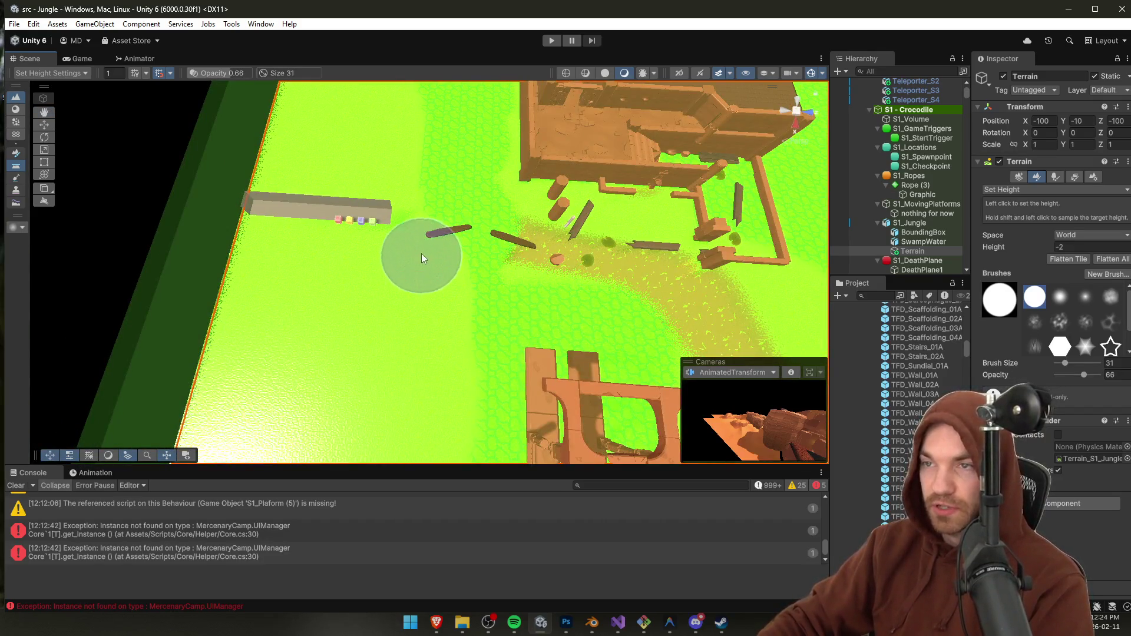
pyautogui.moveTo(422, 253); pyautogui.dragTo(408, 374)
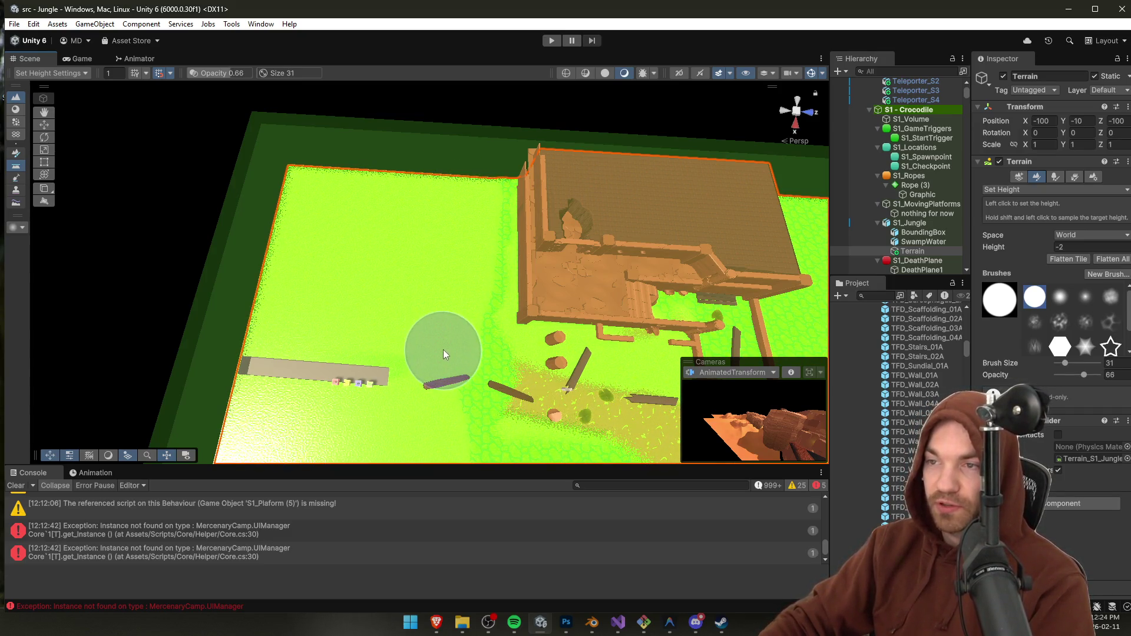
pyautogui.moveTo(436, 379)
pyautogui.mouseDown()
pyautogui.moveTo(452, 339)
pyautogui.moveTo(416, 177)
pyautogui.moveTo(405, 210)
pyautogui.mouseUp()
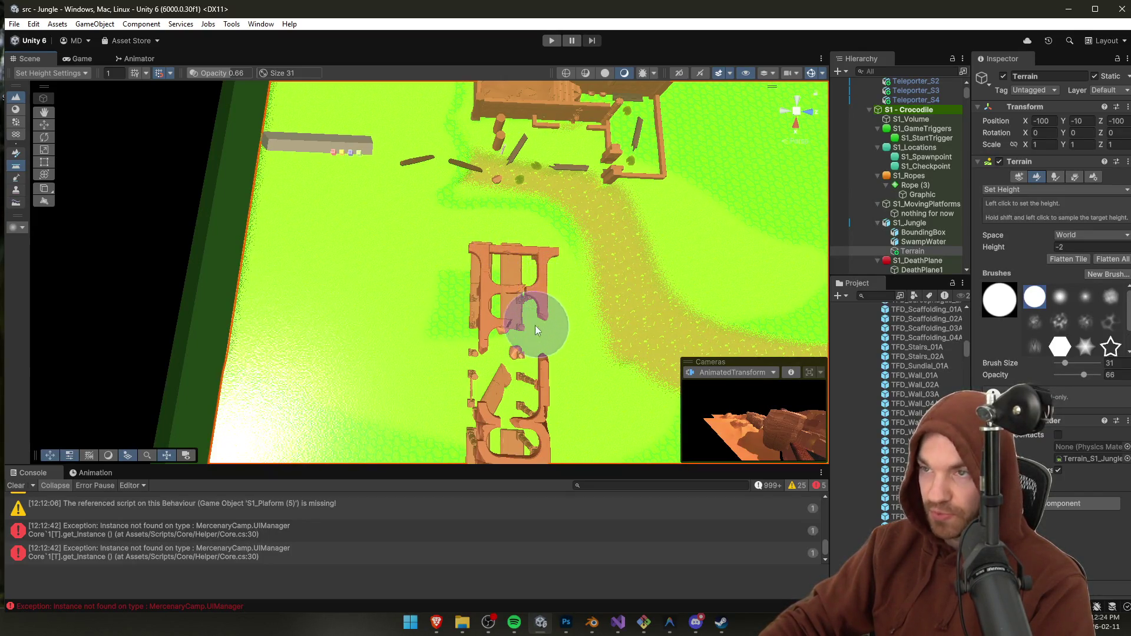
pyautogui.moveTo(432, 271)
pyautogui.mouseDown()
pyautogui.moveTo(442, 265)
pyautogui.moveTo(498, 313)
pyautogui.mouseUp()
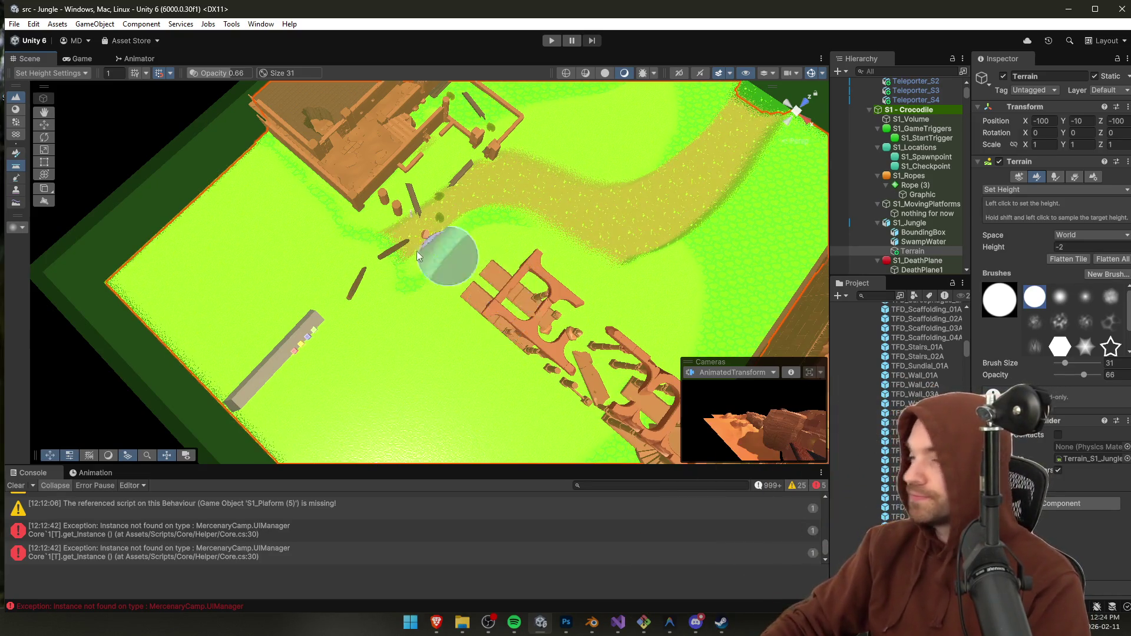
pyautogui.scroll(3, 416, 253)
pyautogui.moveTo(415, 271)
pyautogui.mouseDown()
pyautogui.moveTo(462, 293)
pyautogui.moveTo(339, 257)
pyautogui.mouseUp()
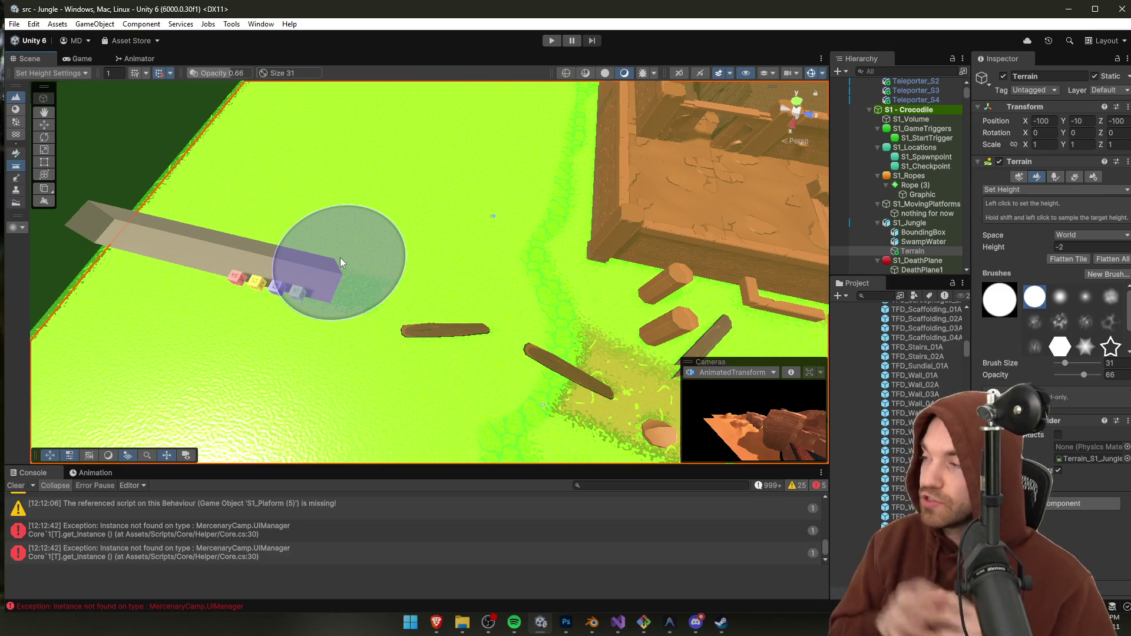
pyautogui.moveTo(386, 272)
pyautogui.mouseDown()
pyautogui.moveTo(377, 294)
pyautogui.moveTo(478, 277)
pyautogui.moveTo(399, 271)
pyautogui.moveTo(586, 98)
pyautogui.mouseUp()
pyautogui.moveTo(1066, 363); pyautogui.dragTo(1062, 365)
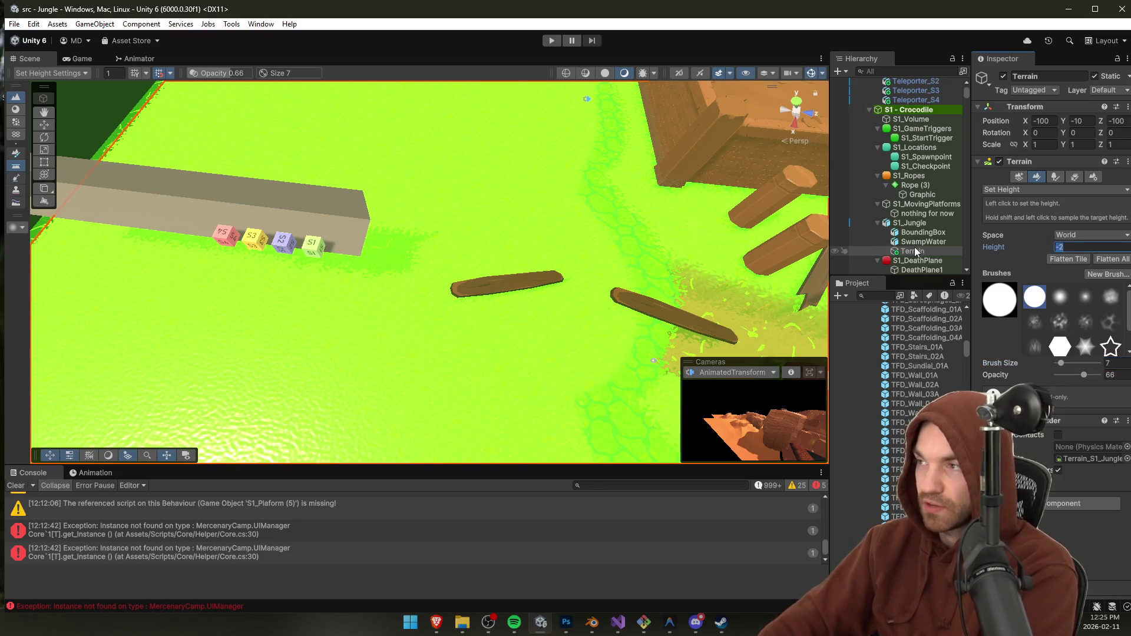
pyautogui.moveTo(546, 260)
pyautogui.mouseDown()
pyautogui.moveTo(528, 271)
pyautogui.moveTo(554, 342)
pyautogui.mouseUp()
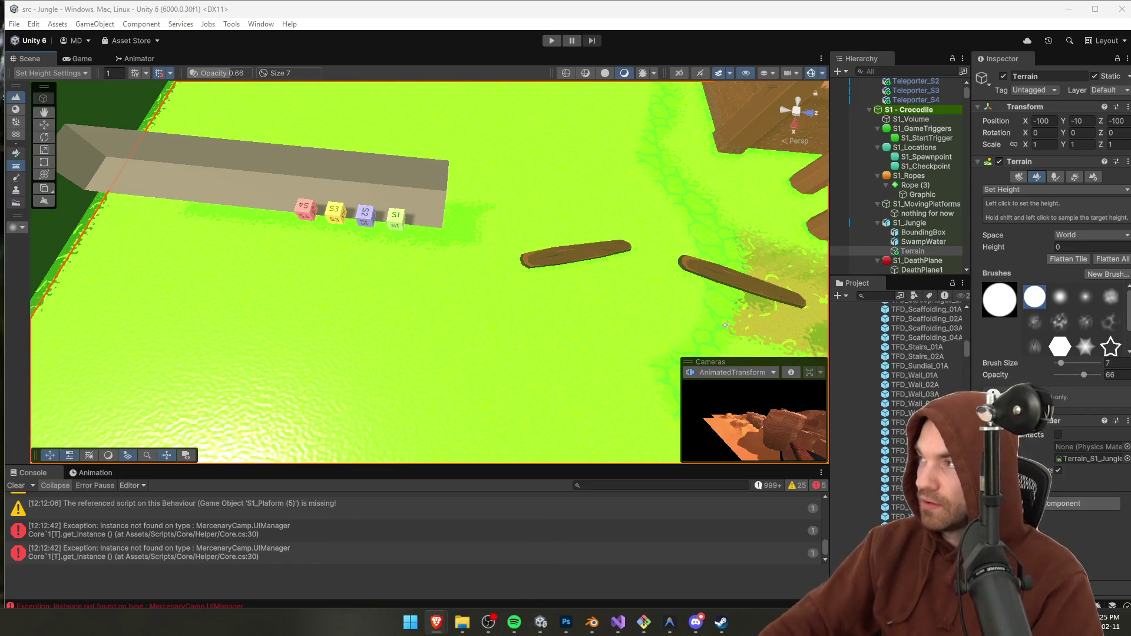
pyautogui.press('super')
pyautogui.write('steam')
pyautogui.press('Return')
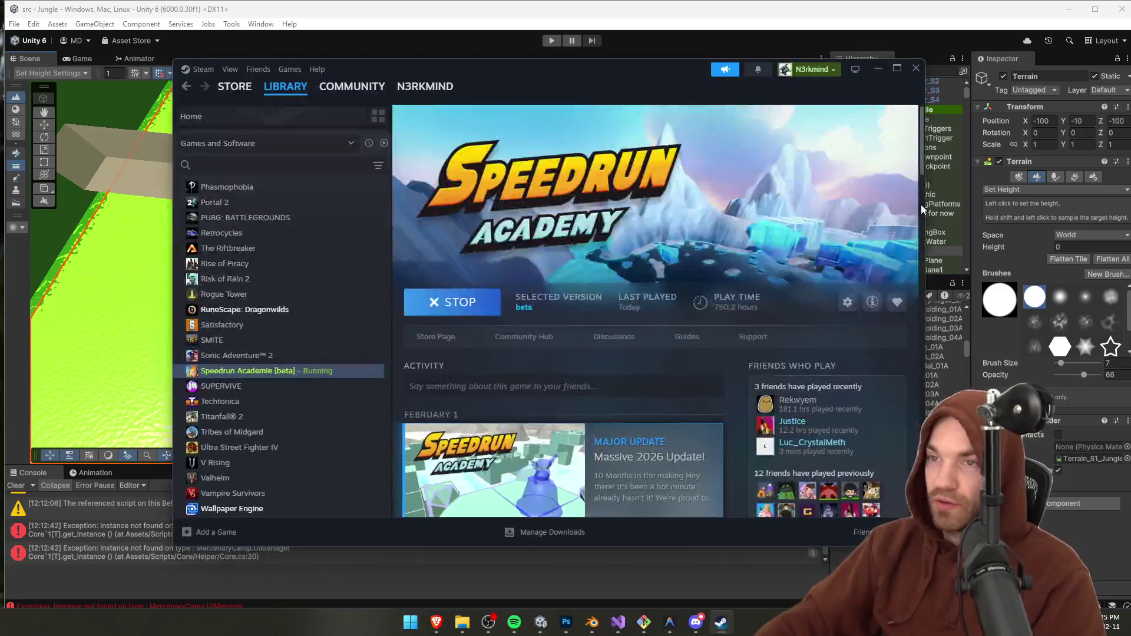
pyautogui.click(215, 463)
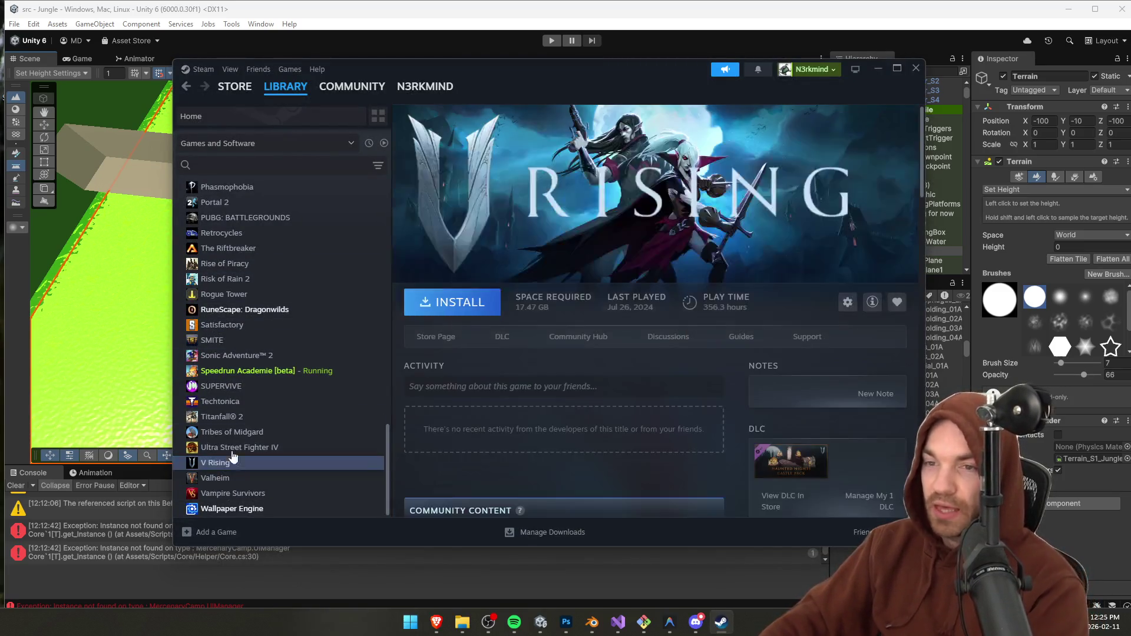
pyautogui.scroll(-10, 817, 366)
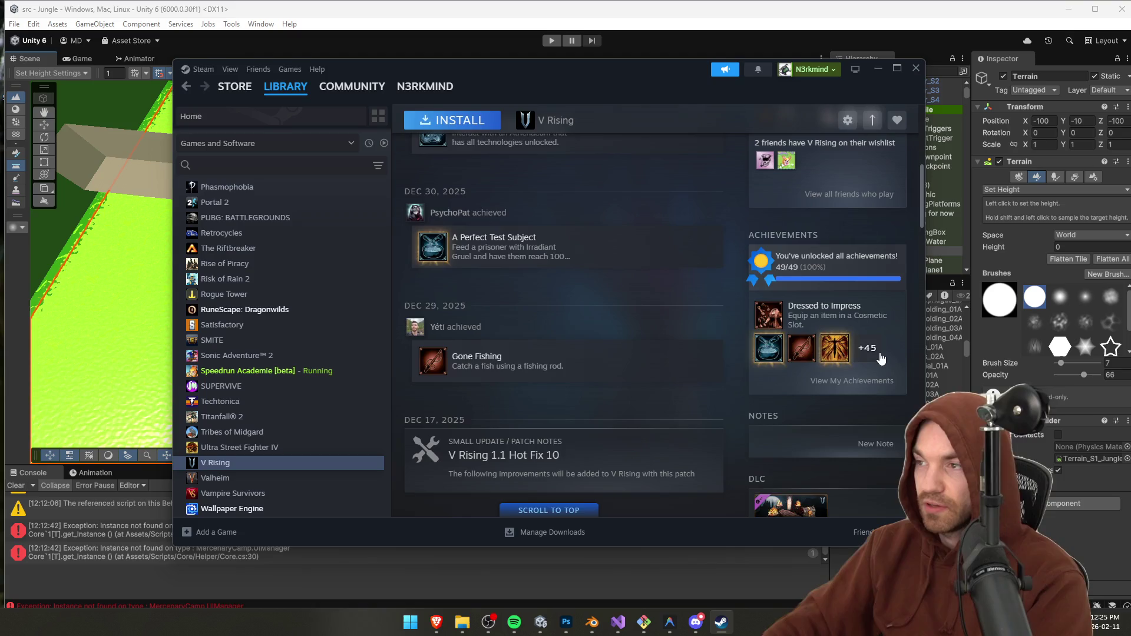
pyautogui.click(867, 348)
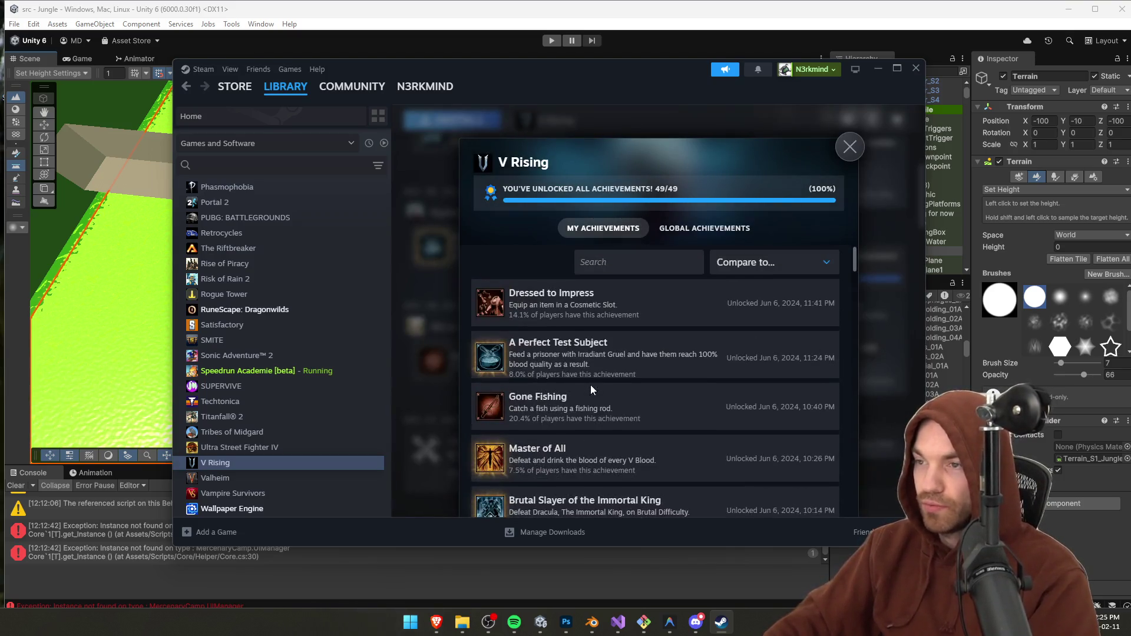
pyautogui.click(850, 146)
pyautogui.scroll(10, 777, 295)
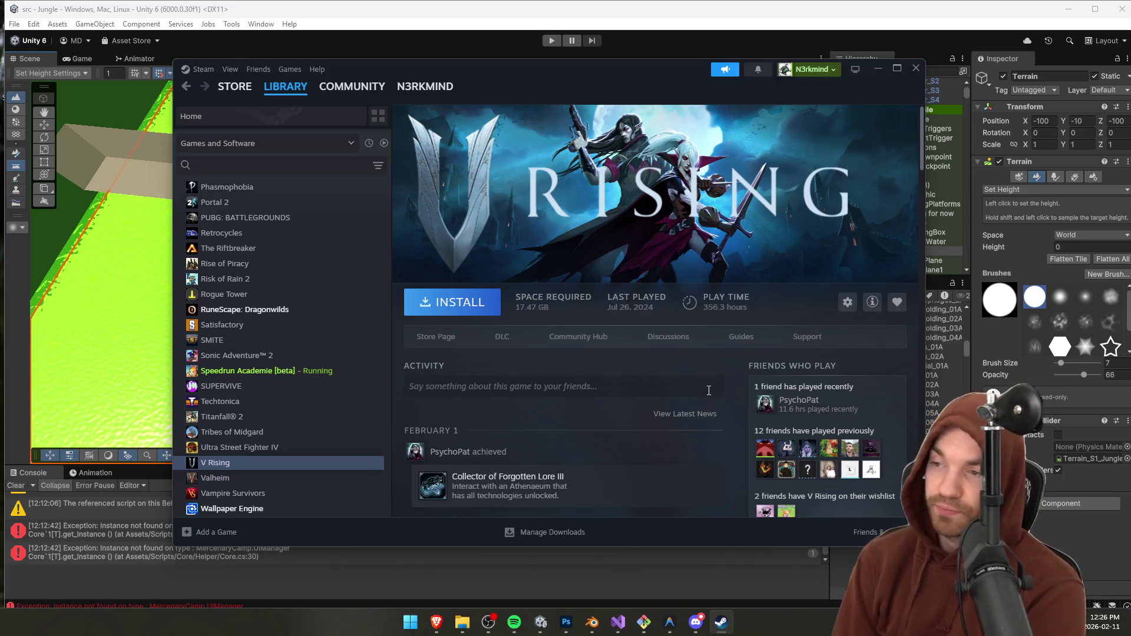
pyautogui.scroll(-2, 711, 328)
pyautogui.scroll(2, 752, 283)
pyautogui.click(878, 69)
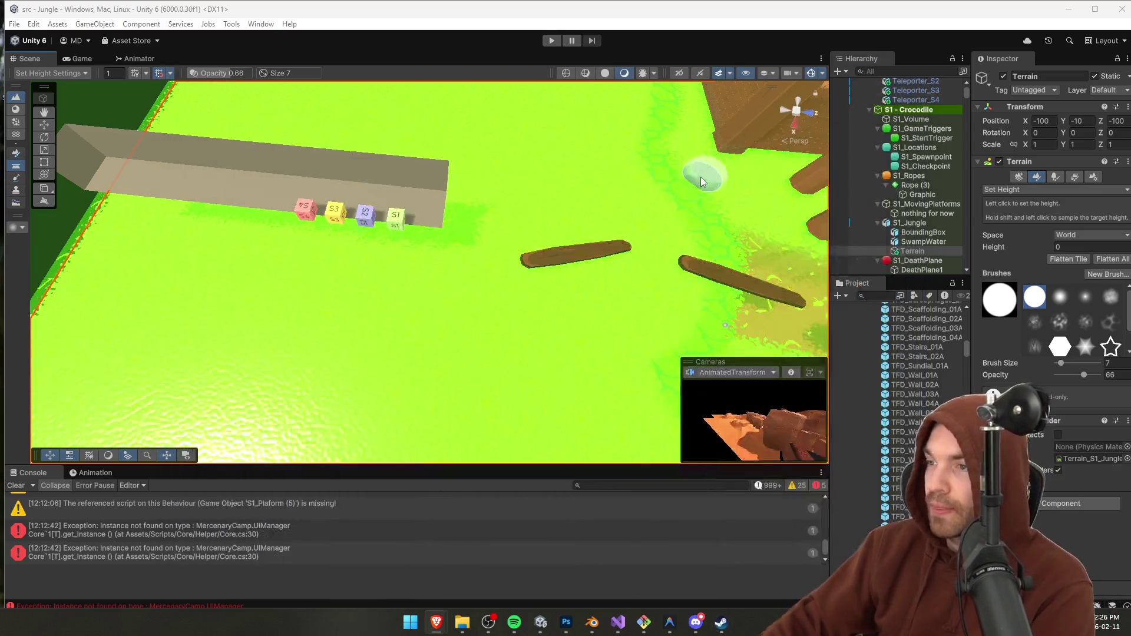
pyautogui.scroll(3, 462, 213)
pyautogui.scroll(-3, 908, 364)
pyautogui.click(915, 364)
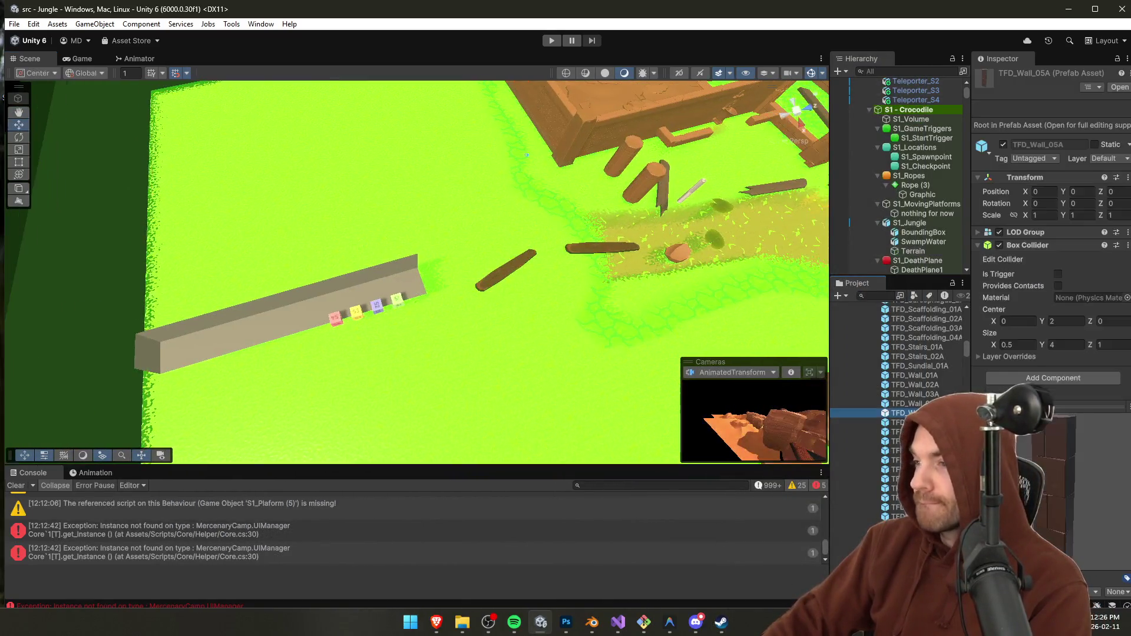
pyautogui.click(913, 430)
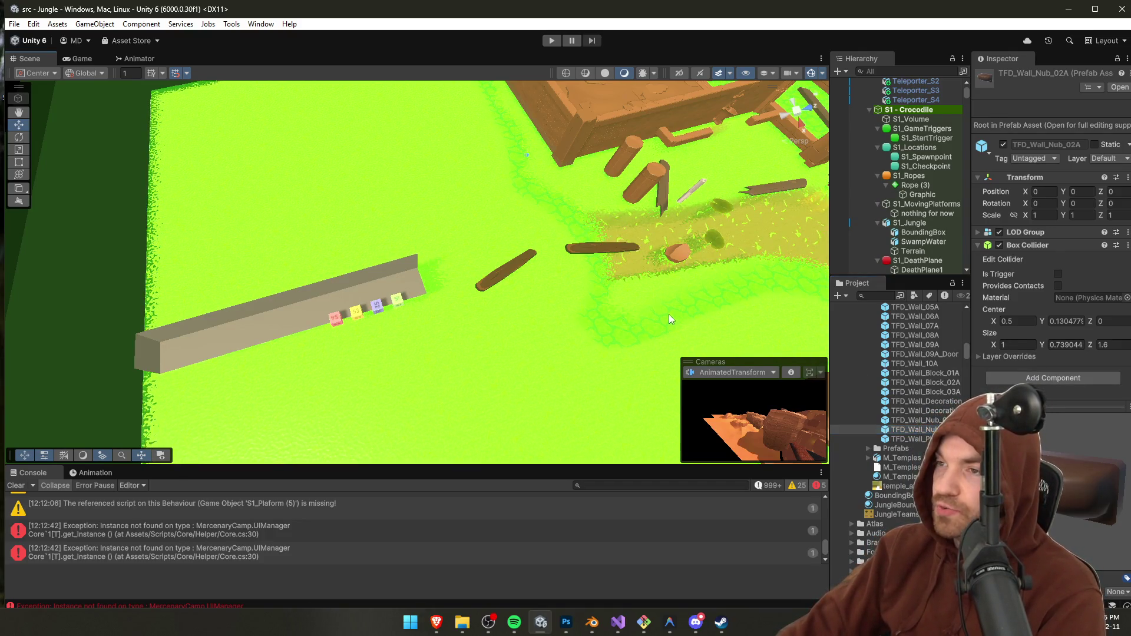
pyautogui.moveTo(669, 313); pyautogui.dragTo(637, 322)
pyautogui.click(907, 412)
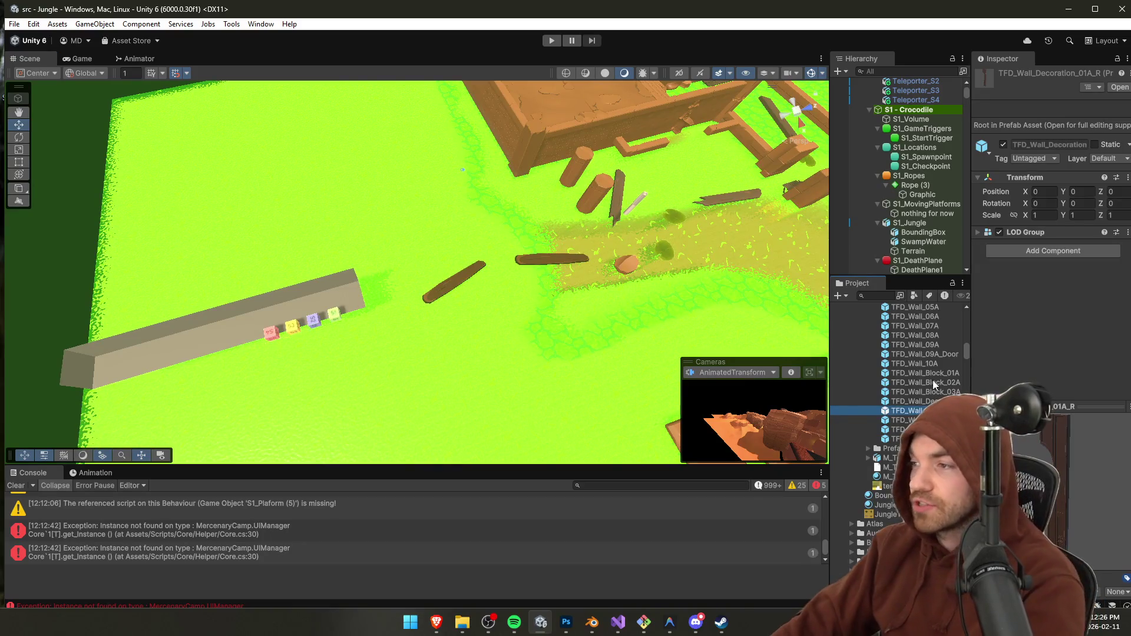
pyautogui.press('Up')
pyautogui.press('Up')
pyautogui.press('Up')
pyautogui.press('Down')
pyautogui.press('Down')
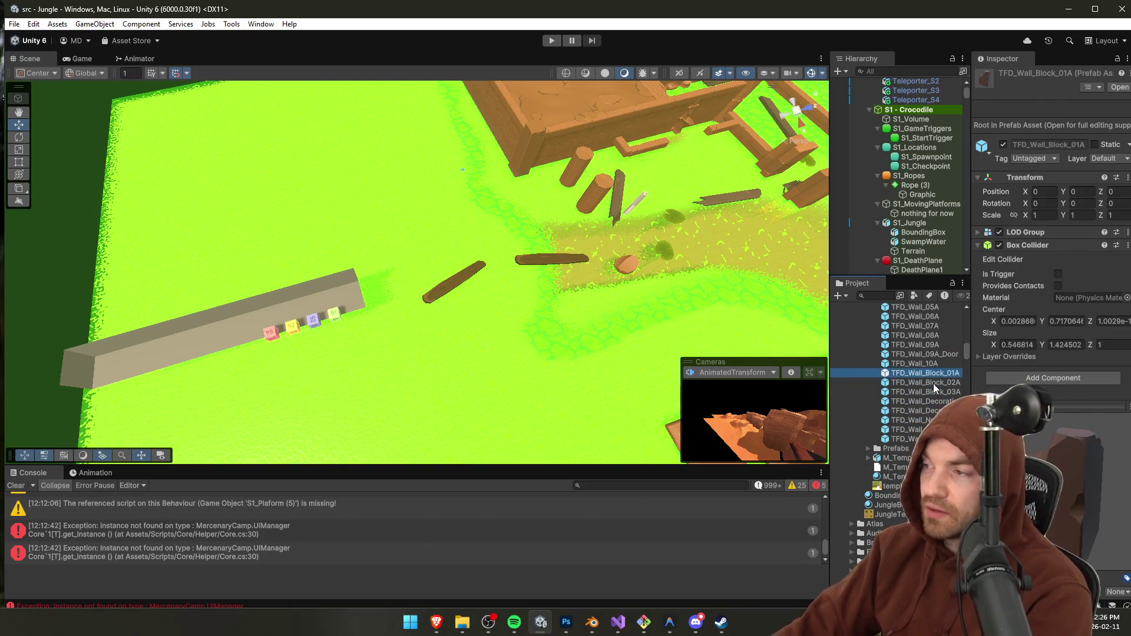
pyautogui.scroll(5, 934, 390)
pyautogui.click(560, 340)
pyautogui.scroll(2, 559, 340)
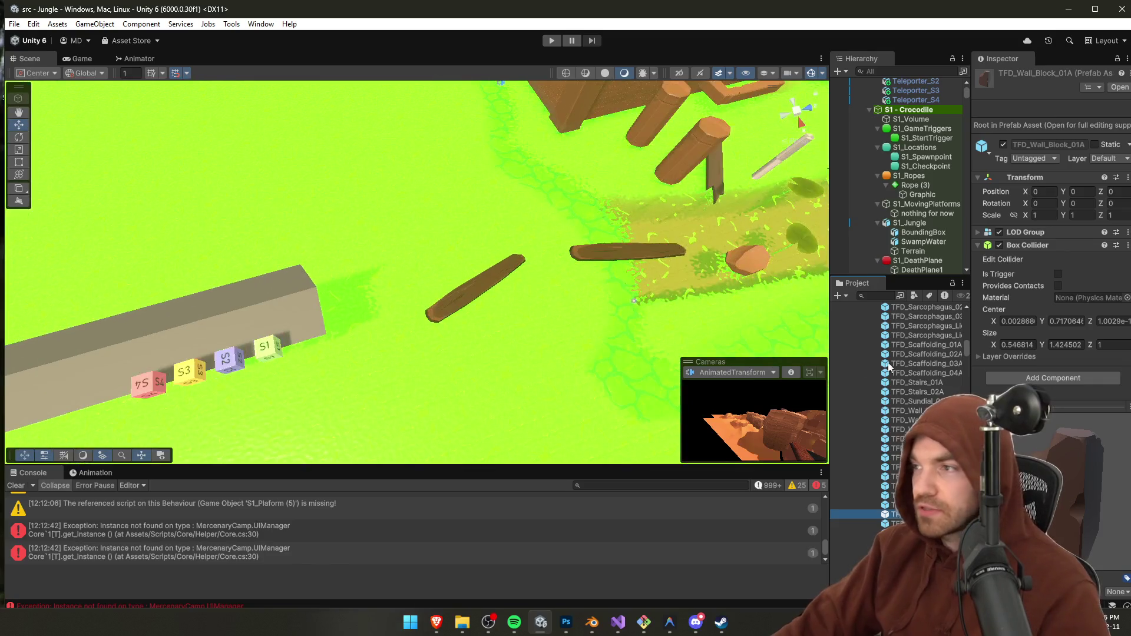
pyautogui.scroll(-3, 386, 194)
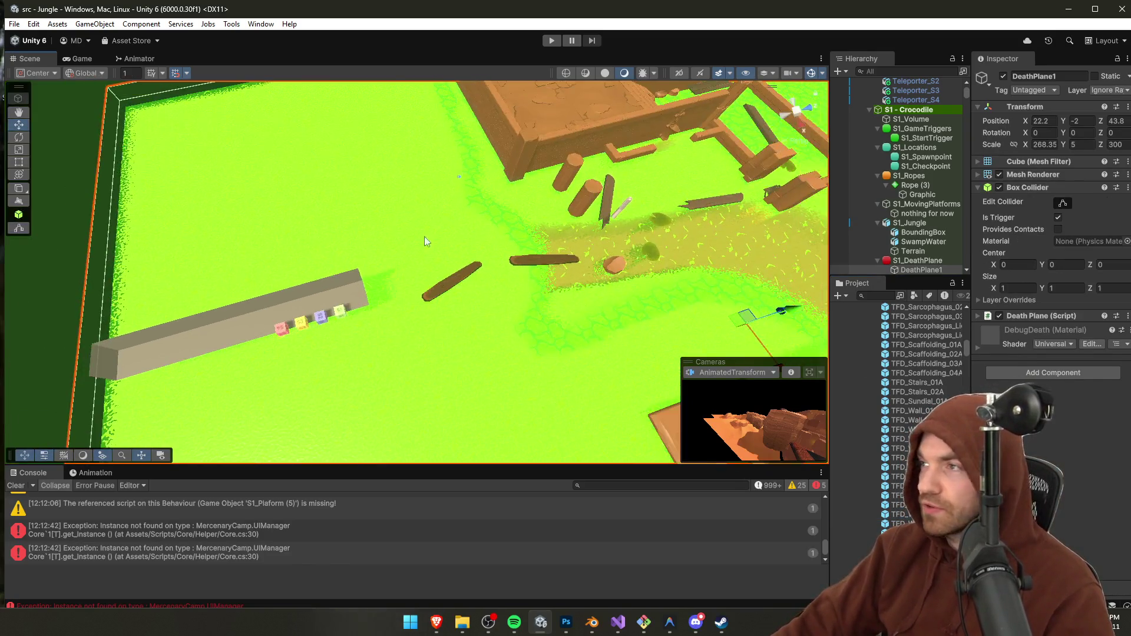
pyautogui.click(388, 227)
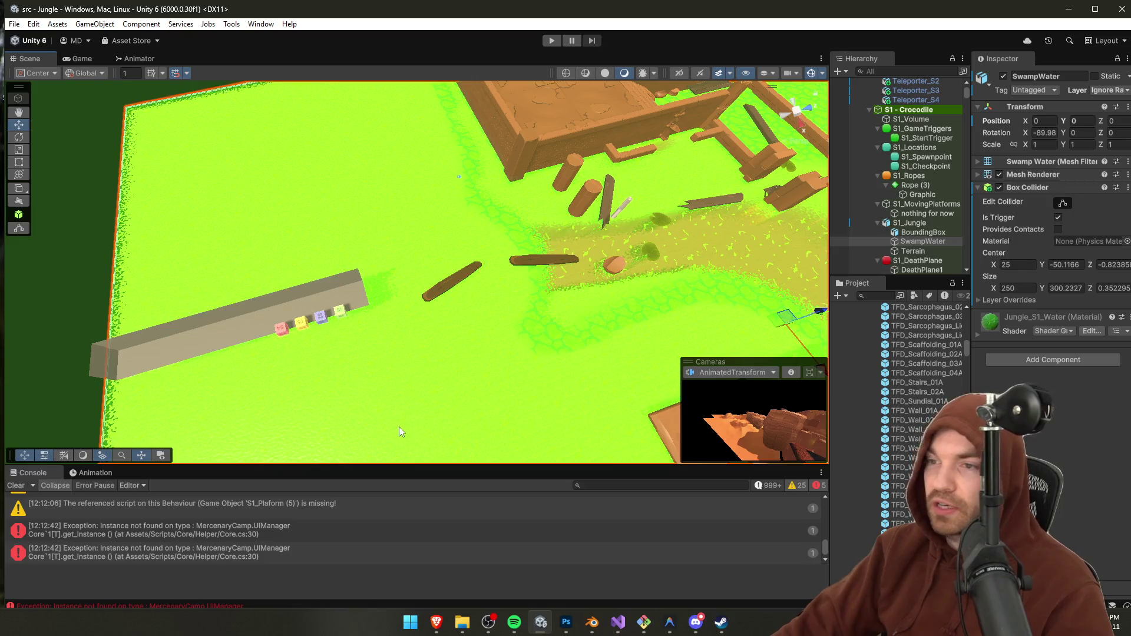
pyautogui.click(399, 427)
pyautogui.click(1068, 248)
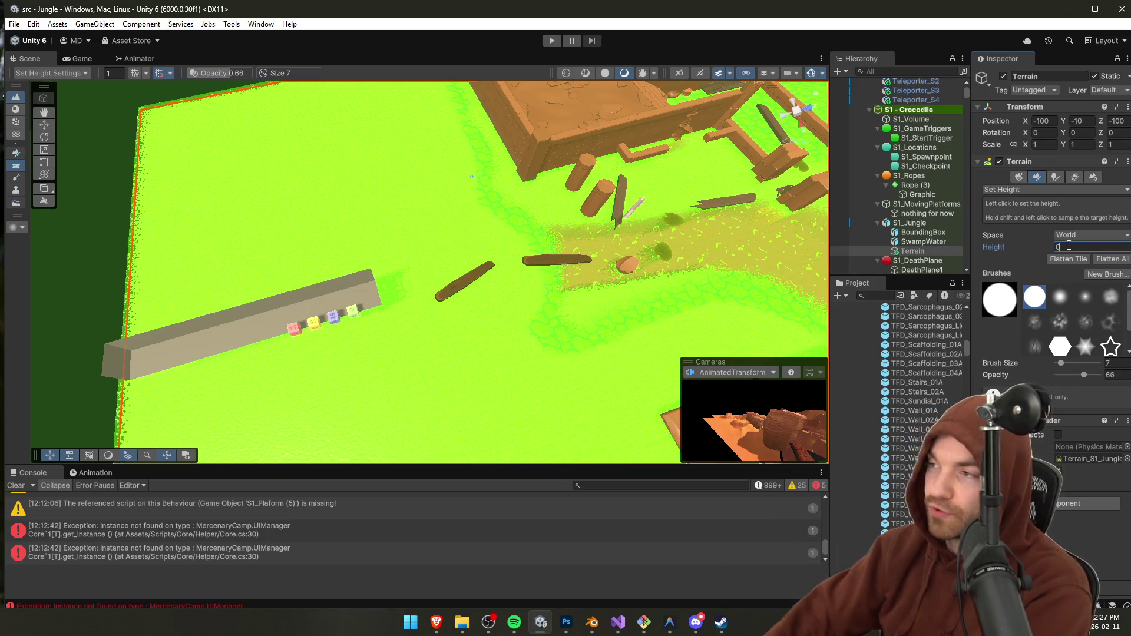
# Step: Set the Set Height target to 1 with the soft-edged brush at size 4
pyautogui.write('2')
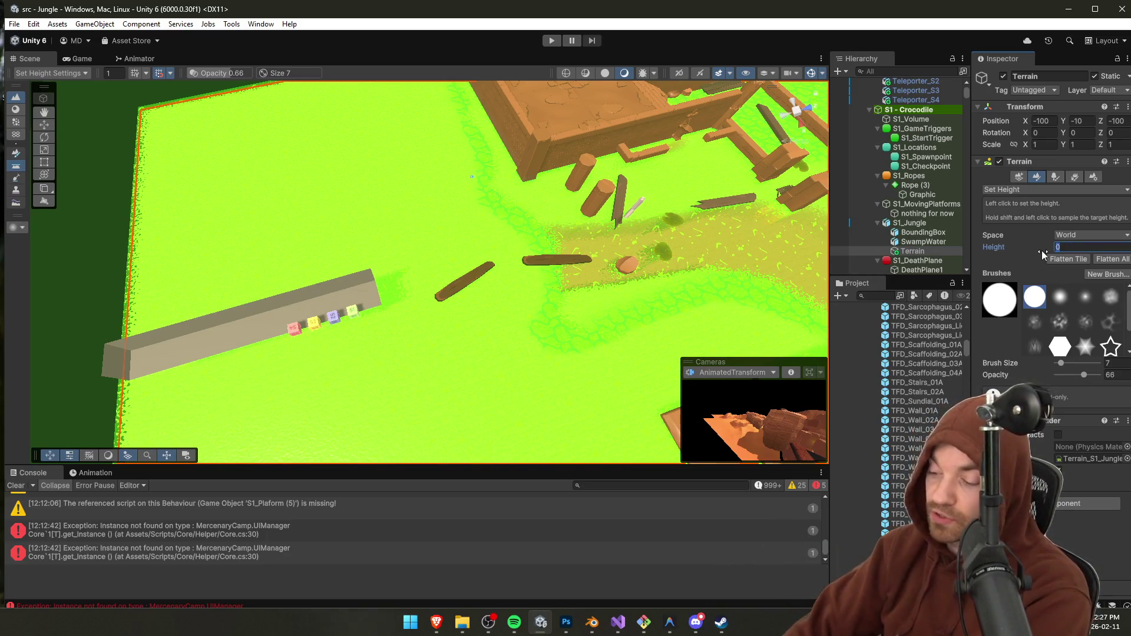
pyautogui.scroll(3, 396, 293)
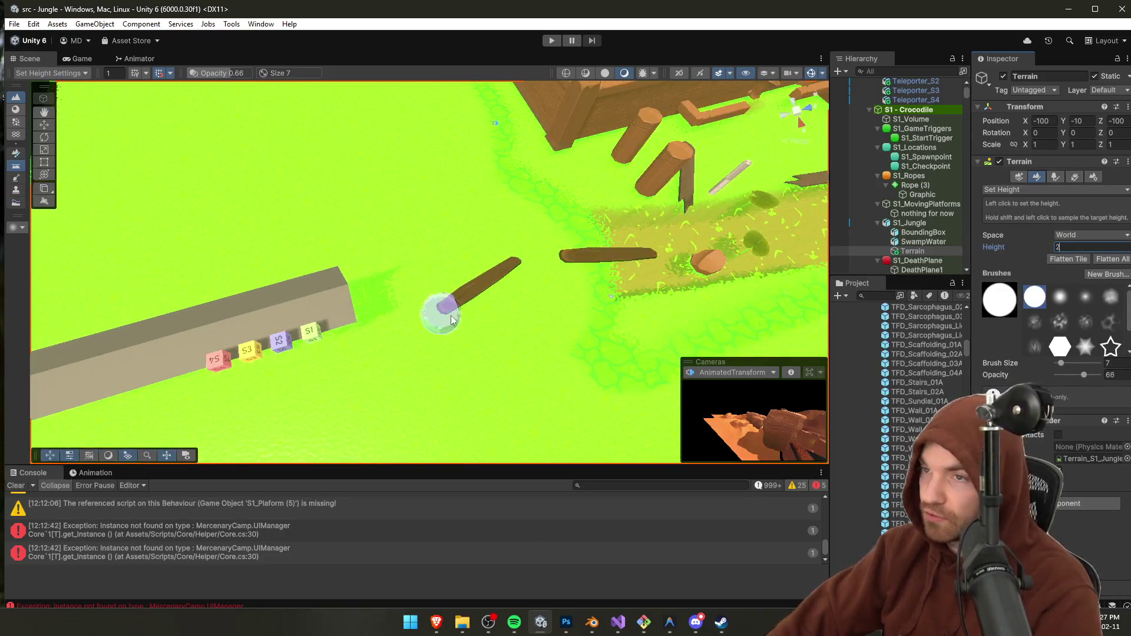
pyautogui.moveTo(1065, 364); pyautogui.dragTo(1063, 368)
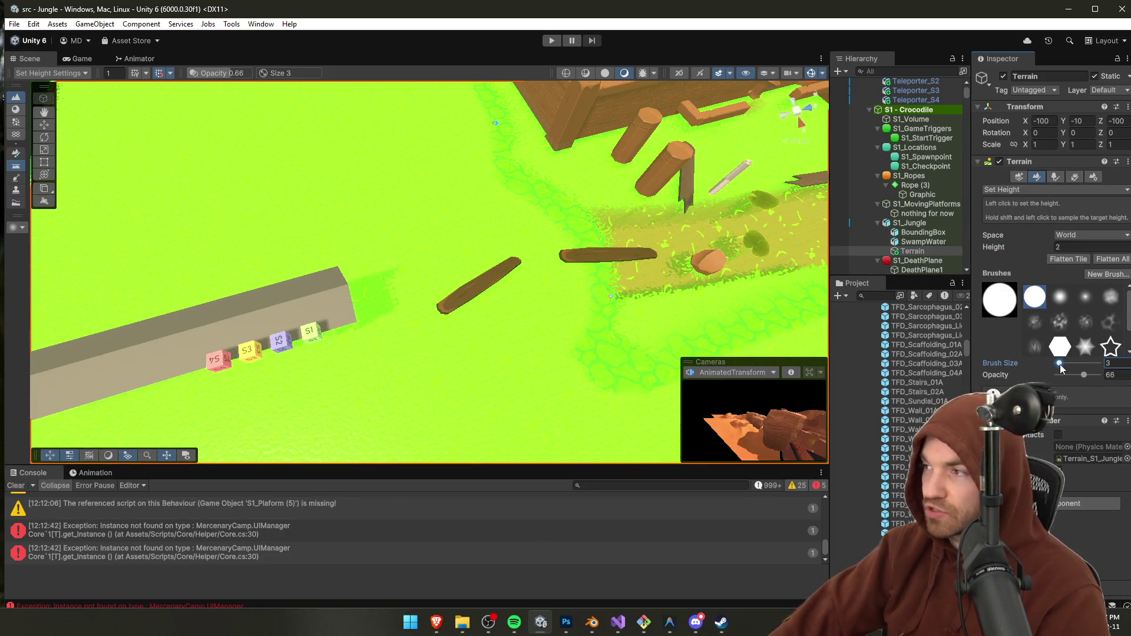
pyautogui.click(977, 252)
pyautogui.write('1')
pyautogui.click(1060, 366)
pyautogui.click(1062, 364)
pyautogui.click(1060, 297)
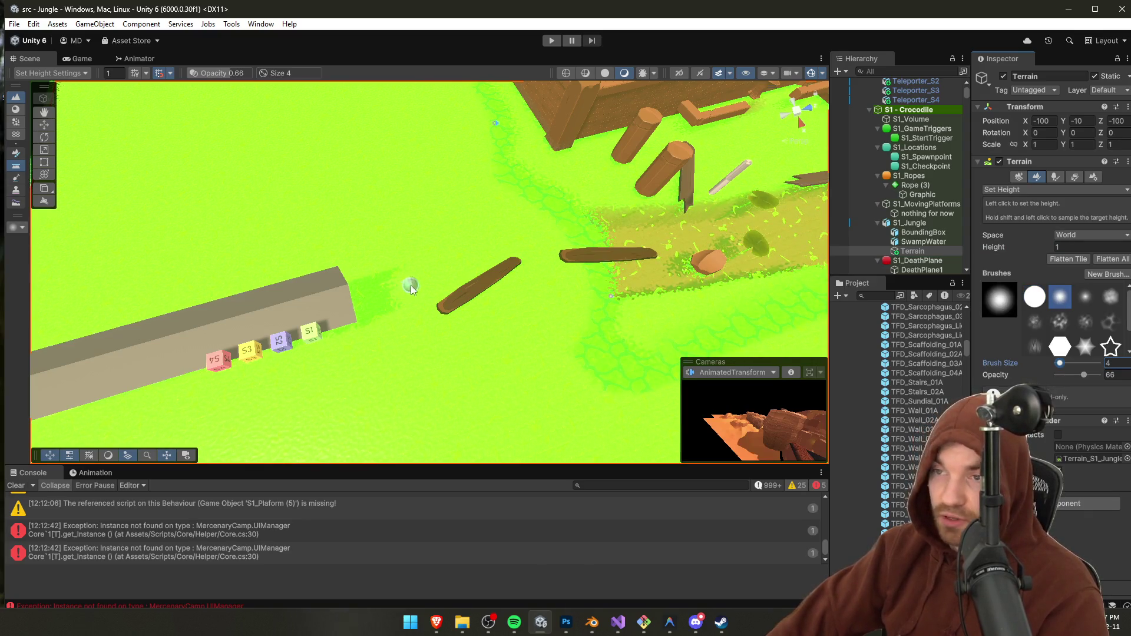
# Step: Sample a -10 target height and, with brush size 11, lower a path down past the logs
pyautogui.moveTo(454, 324)
pyautogui.mouseDown()
pyautogui.moveTo(699, 333)
pyautogui.moveTo(656, 291)
pyautogui.moveTo(475, 322)
pyautogui.mouseUp()
pyautogui.moveTo(503, 278)
pyautogui.mouseDown()
pyautogui.moveTo(434, 270)
pyautogui.moveTo(479, 283)
pyautogui.moveTo(568, 270)
pyautogui.moveTo(501, 277)
pyautogui.moveTo(434, 263)
pyautogui.moveTo(455, 316)
pyautogui.moveTo(419, 372)
pyautogui.moveTo(430, 383)
pyautogui.moveTo(445, 365)
pyautogui.mouseUp()
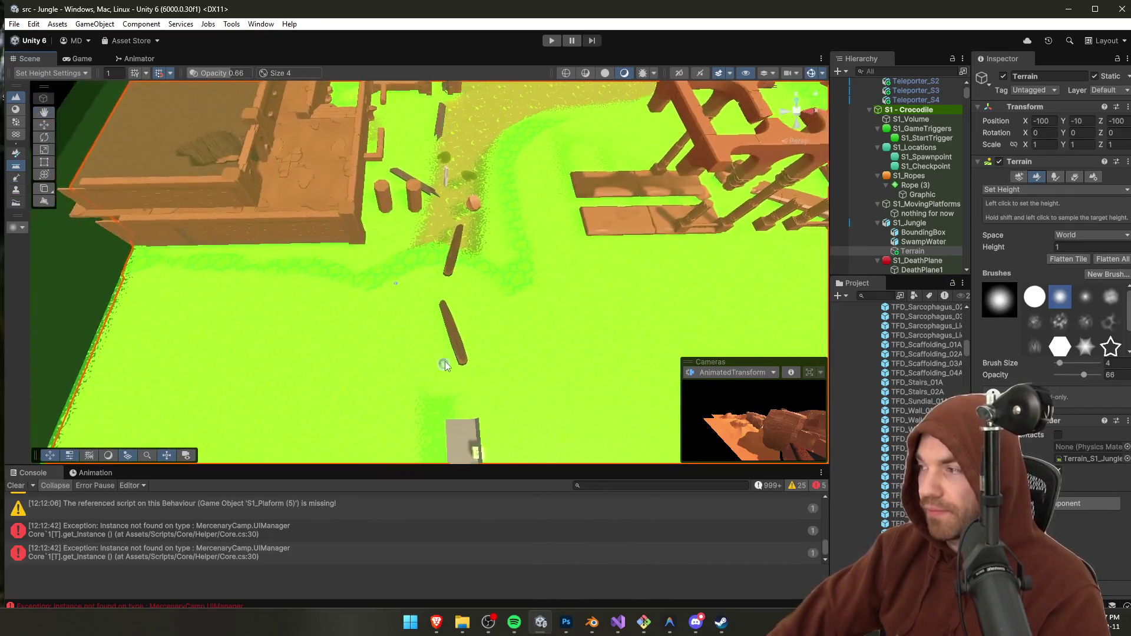
pyautogui.keyDown('shift'); pyautogui.click(452, 204); pyautogui.keyUp('shift')
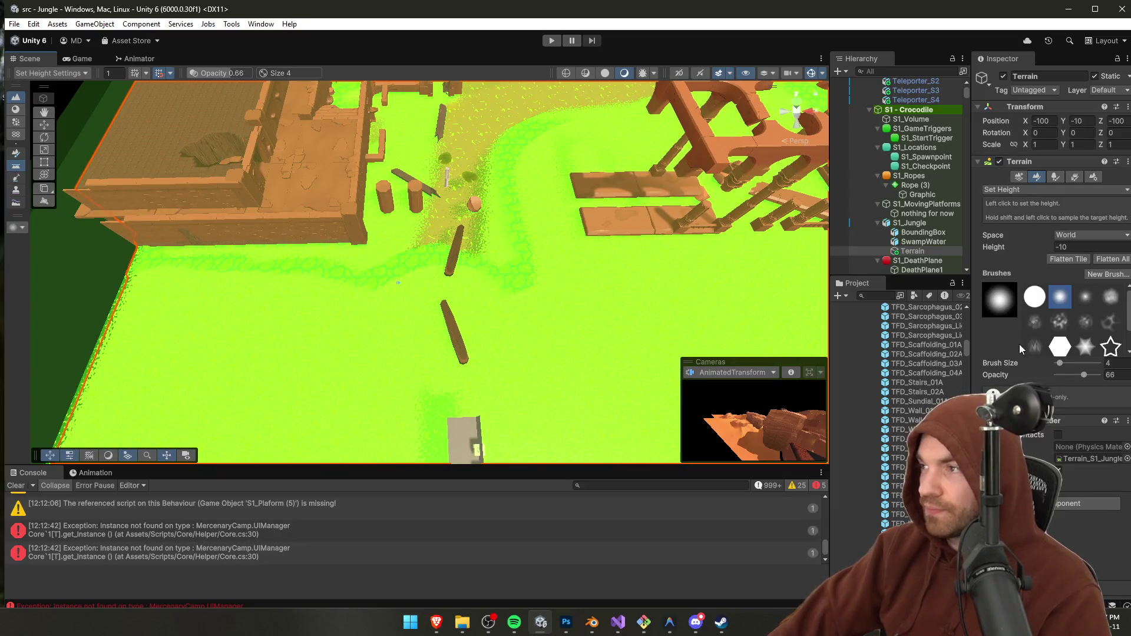
pyautogui.moveTo(1063, 369); pyautogui.dragTo(1066, 370)
pyautogui.click(455, 243)
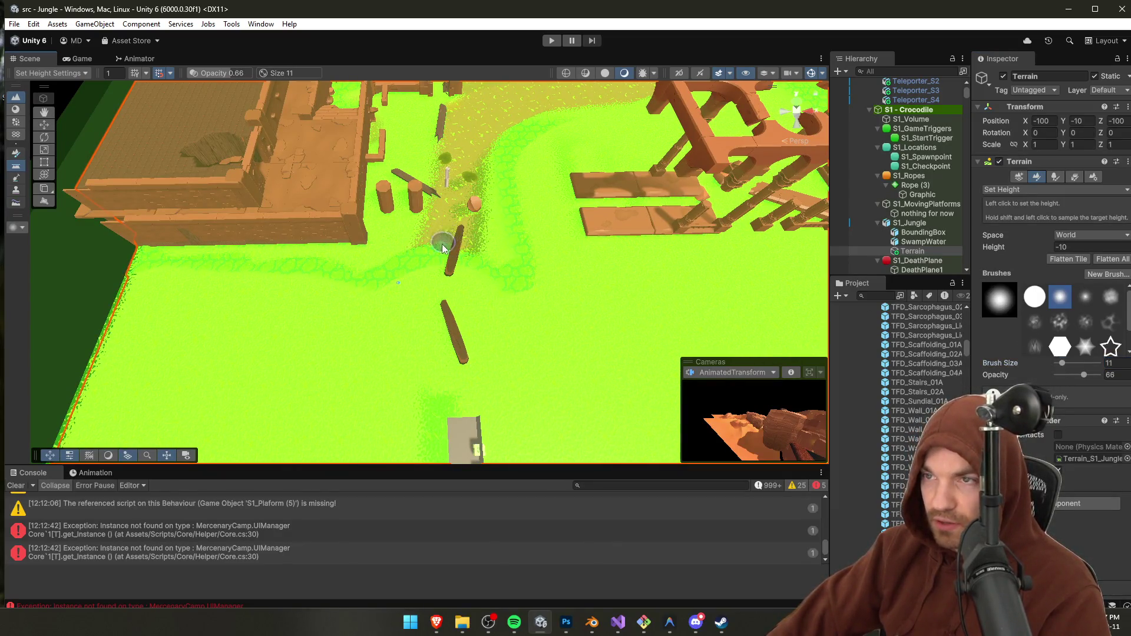
pyautogui.moveTo(433, 262)
pyautogui.mouseDown()
pyautogui.moveTo(435, 285)
pyautogui.moveTo(453, 278)
pyautogui.moveTo(435, 300)
pyautogui.mouseUp()
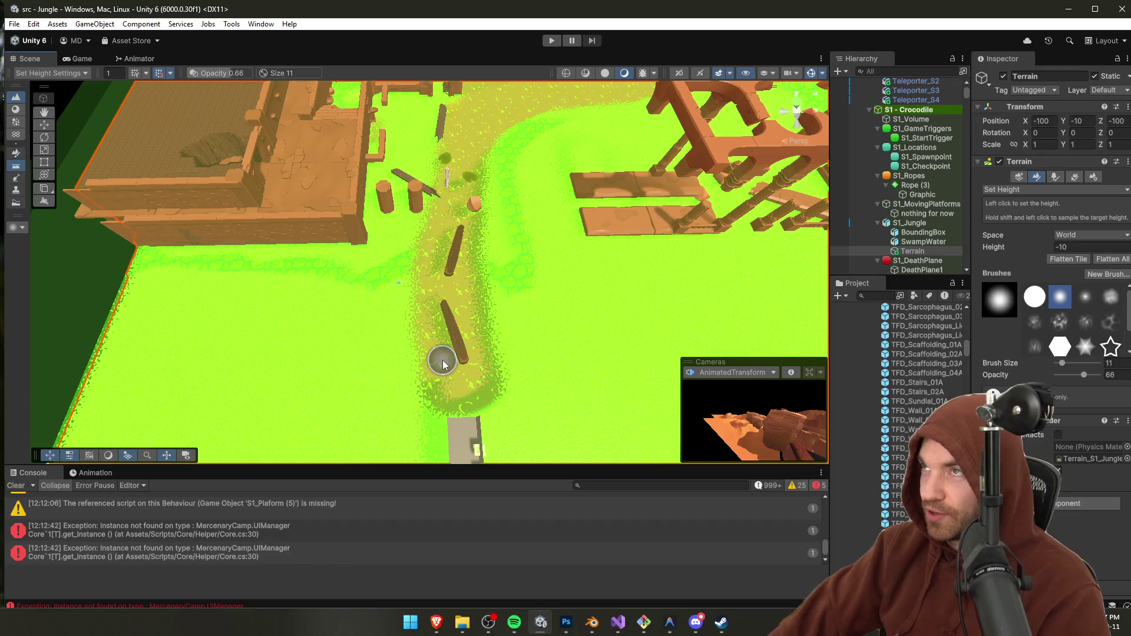
# Step: Bring the Steam window to the front
pyautogui.scroll(-5, 477, 392)
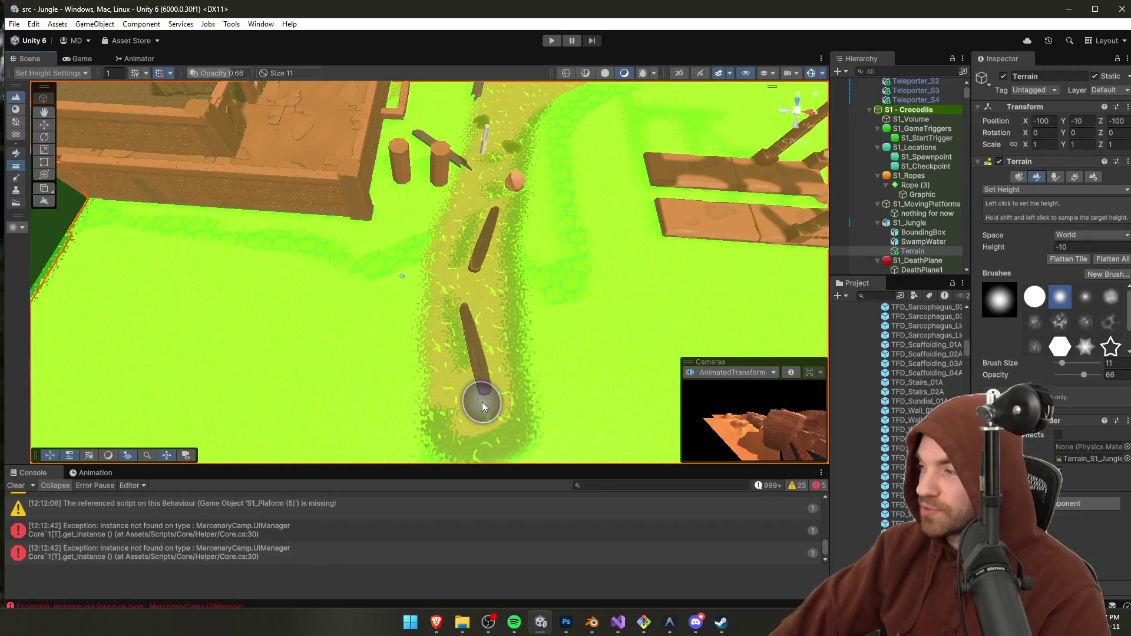
pyautogui.moveTo(715, 622)
pyautogui.click(695, 568)
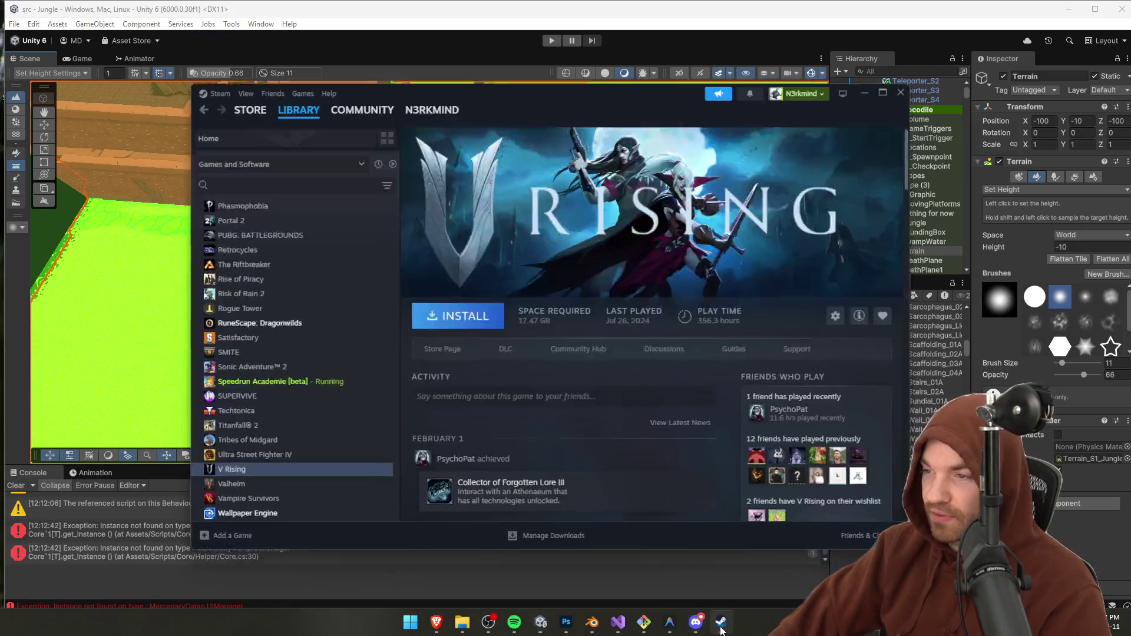
pyautogui.scroll(-5, 766, 409)
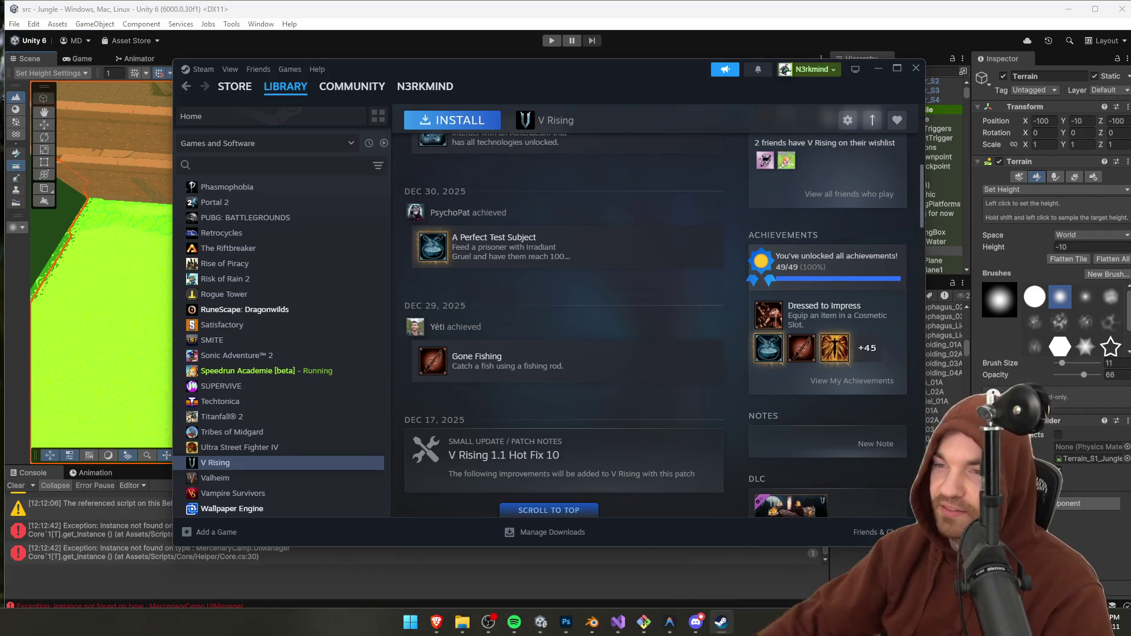
pyautogui.click(876, 69)
pyautogui.moveTo(553, 306)
pyautogui.mouseDown()
pyautogui.moveTo(498, 325)
pyautogui.moveTo(478, 311)
pyautogui.moveTo(477, 330)
pyautogui.mouseUp()
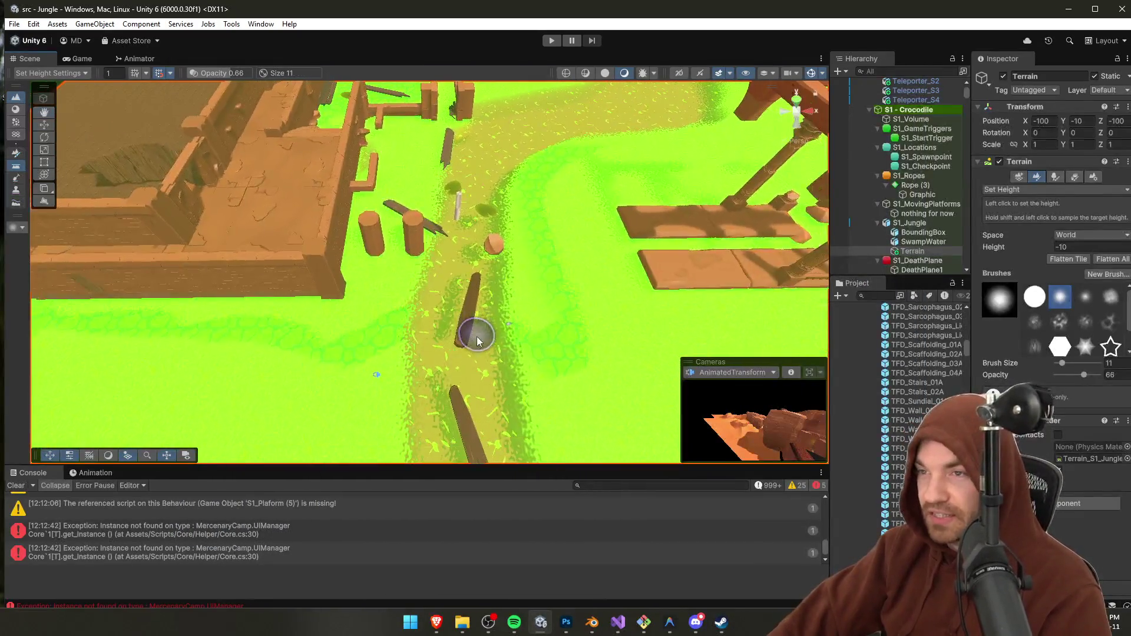
# Step: Sample the path's height and flatten the bumpy terrain around the log
pyautogui.keyDown('shift'); pyautogui.click(389, 278); pyautogui.keyUp('shift')
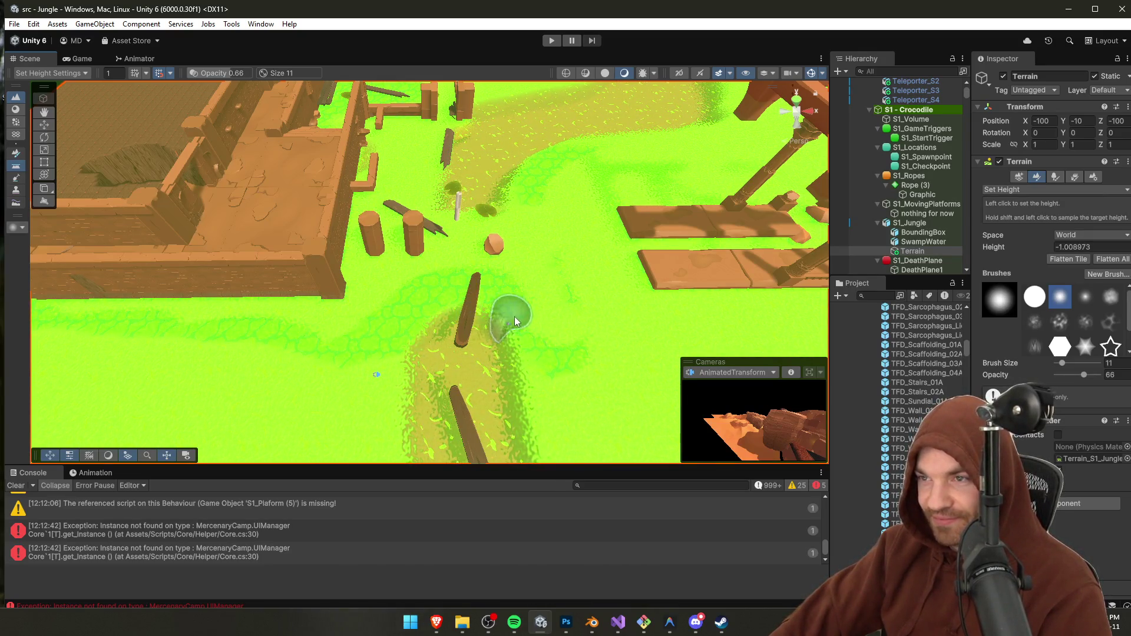
pyautogui.moveTo(517, 337); pyautogui.dragTo(387, 344)
pyautogui.moveTo(406, 306); pyautogui.dragTo(426, 190)
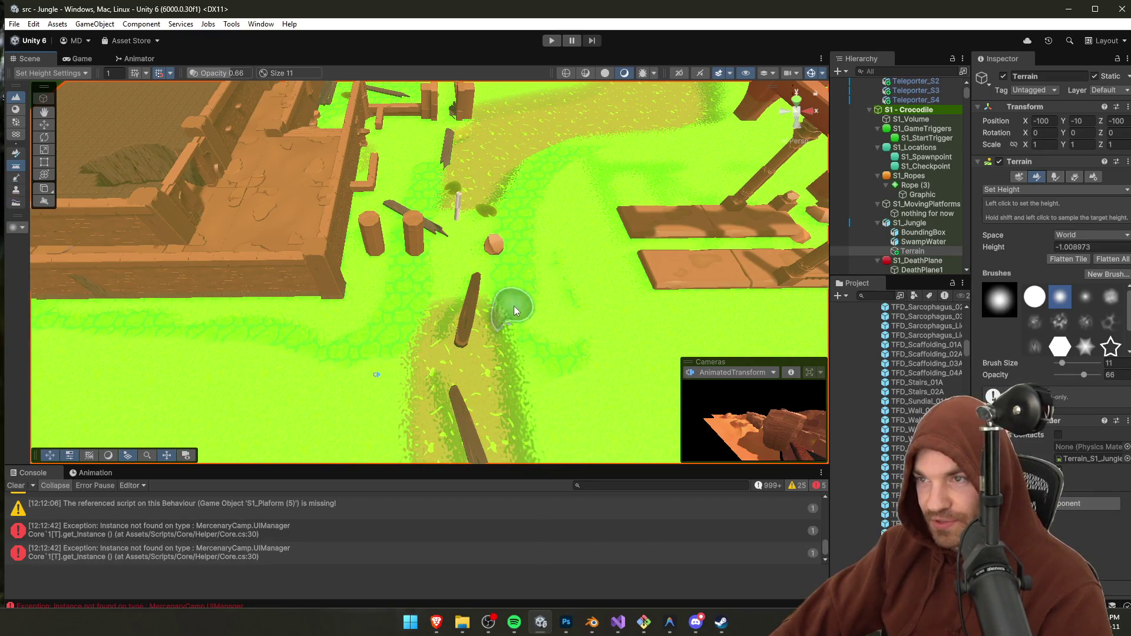
pyautogui.moveTo(547, 367)
pyautogui.mouseDown()
pyautogui.moveTo(466, 309)
pyautogui.moveTo(446, 337)
pyautogui.mouseUp()
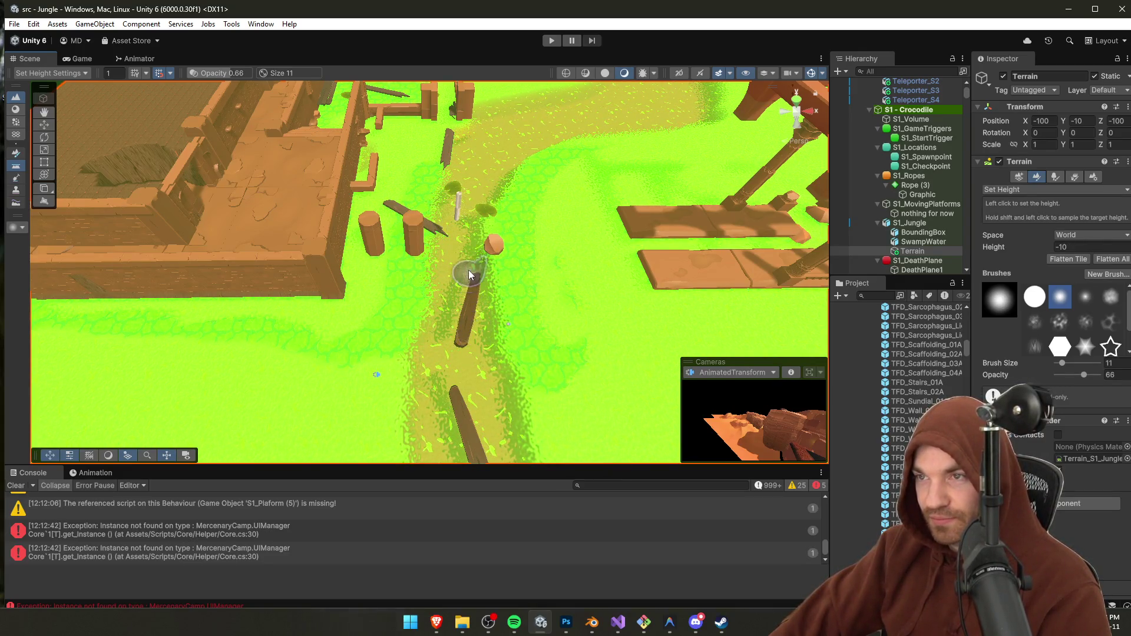
pyautogui.moveTo(476, 300)
pyautogui.mouseDown()
pyautogui.moveTo(498, 221)
pyautogui.moveTo(490, 373)
pyautogui.mouseUp()
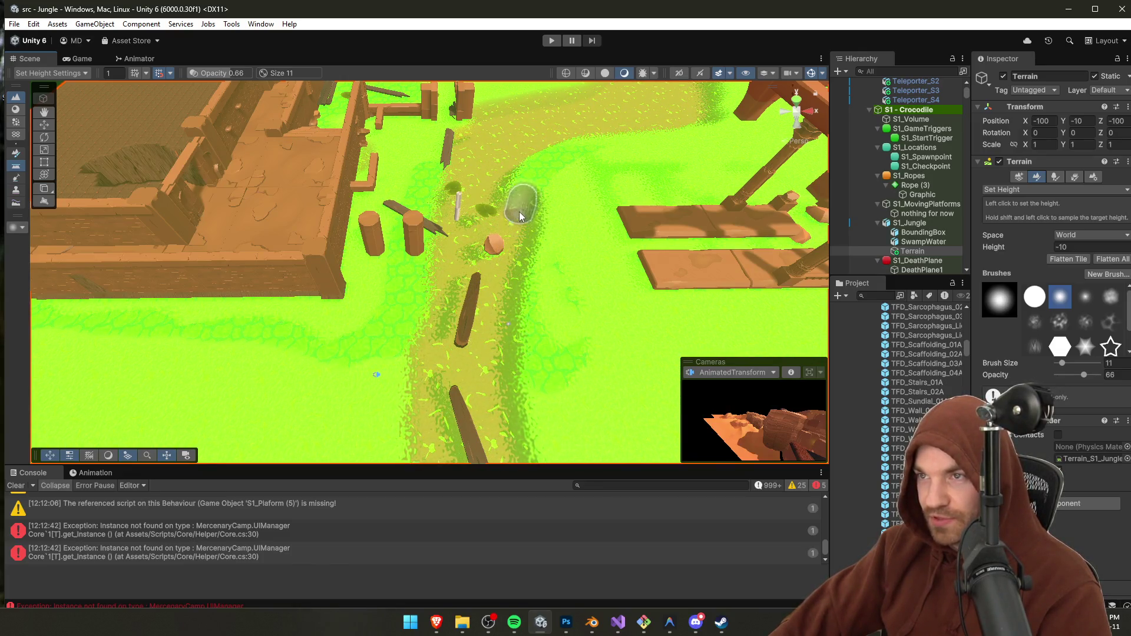
# Step: Resample heights near the log and grass, switching the brush between sizes 7 and 15
pyautogui.keyDown('shift'); pyautogui.click(386, 203); pyautogui.keyUp('shift')
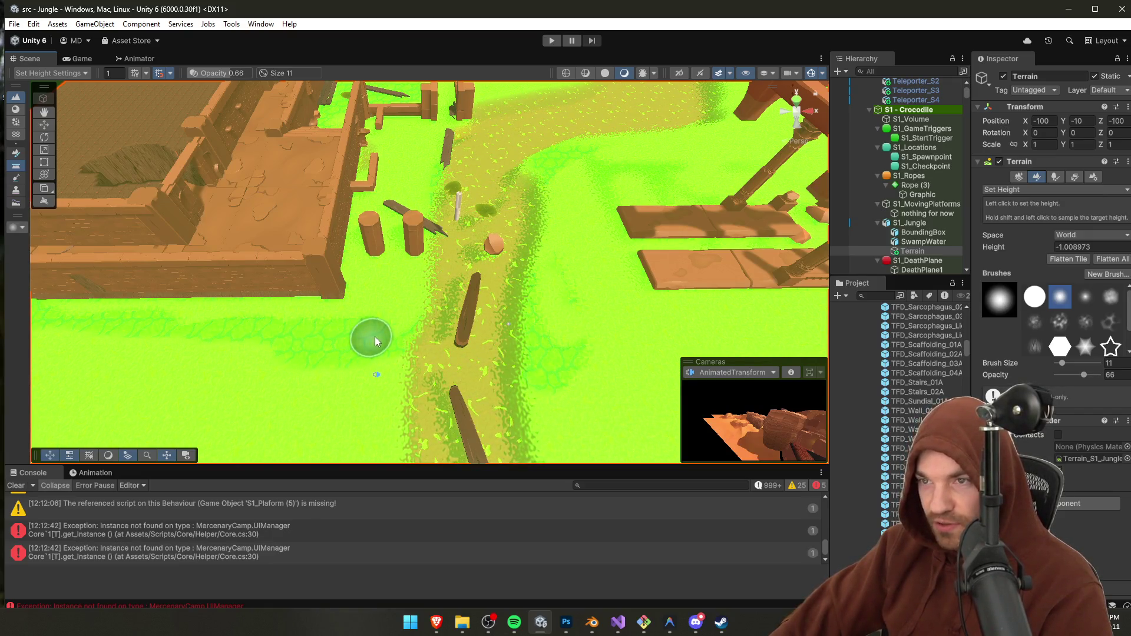
pyautogui.click(1063, 364)
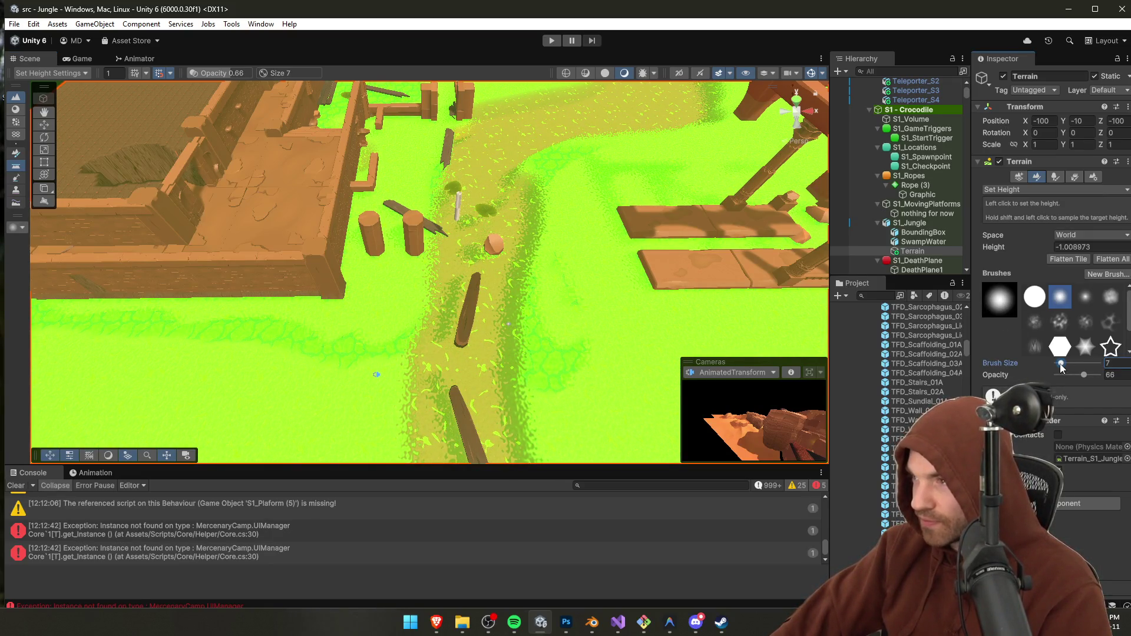
pyautogui.moveTo(337, 359)
pyautogui.mouseDown()
pyautogui.moveTo(404, 341)
pyautogui.moveTo(433, 317)
pyautogui.mouseUp()
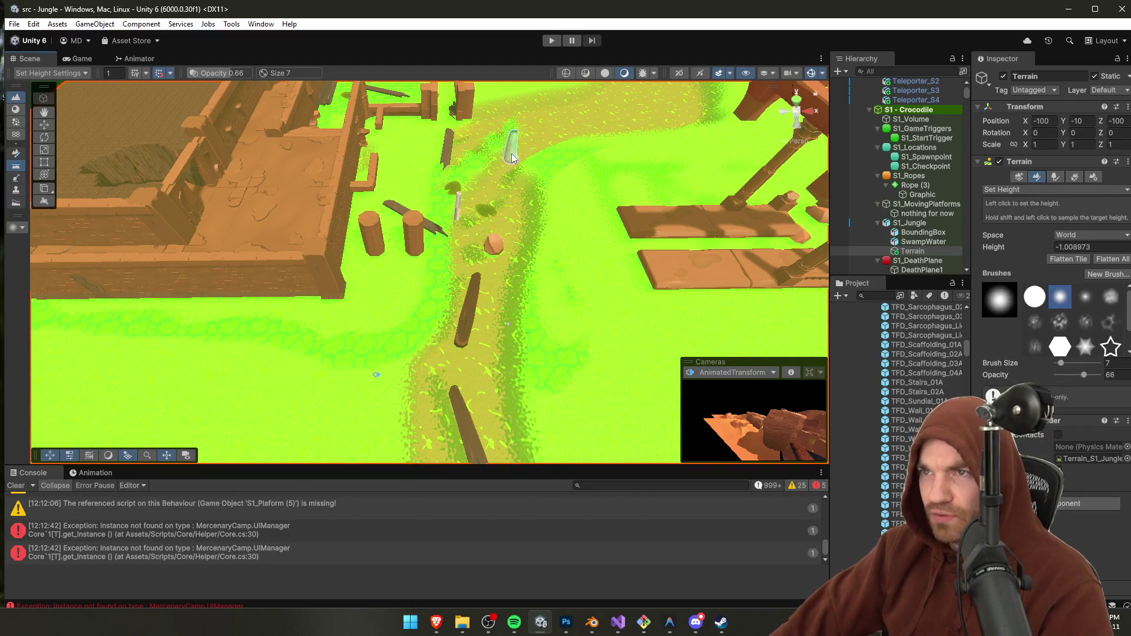
pyautogui.scroll(-5, 499, 160)
pyautogui.scroll(4, 429, 268)
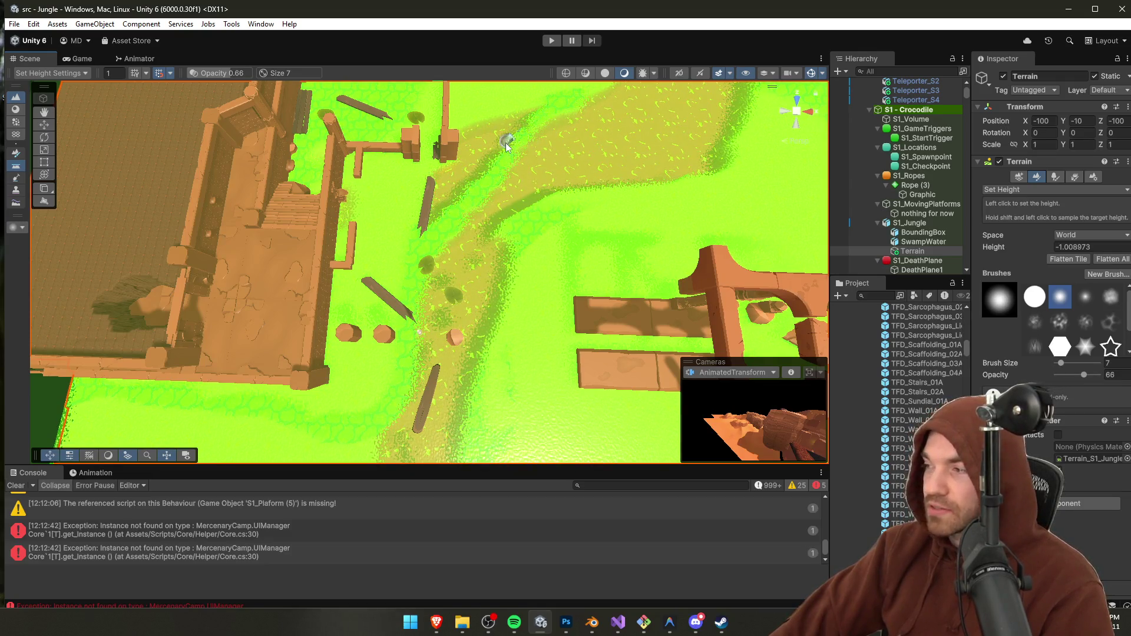
pyautogui.click(1050, 370)
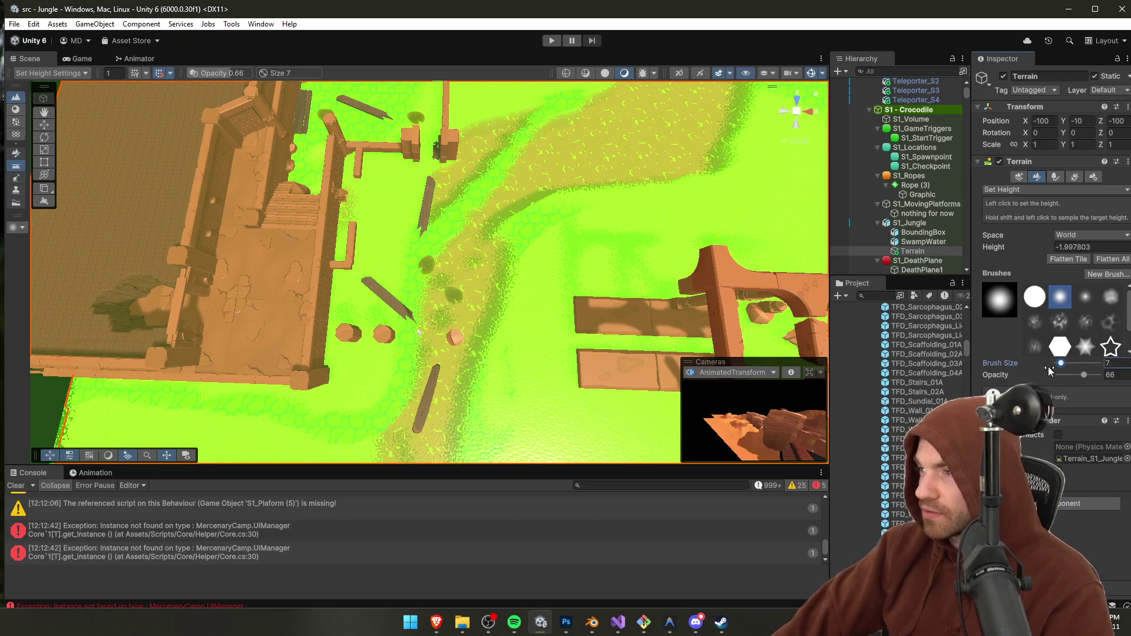
pyautogui.moveTo(1064, 363); pyautogui.dragTo(1065, 364)
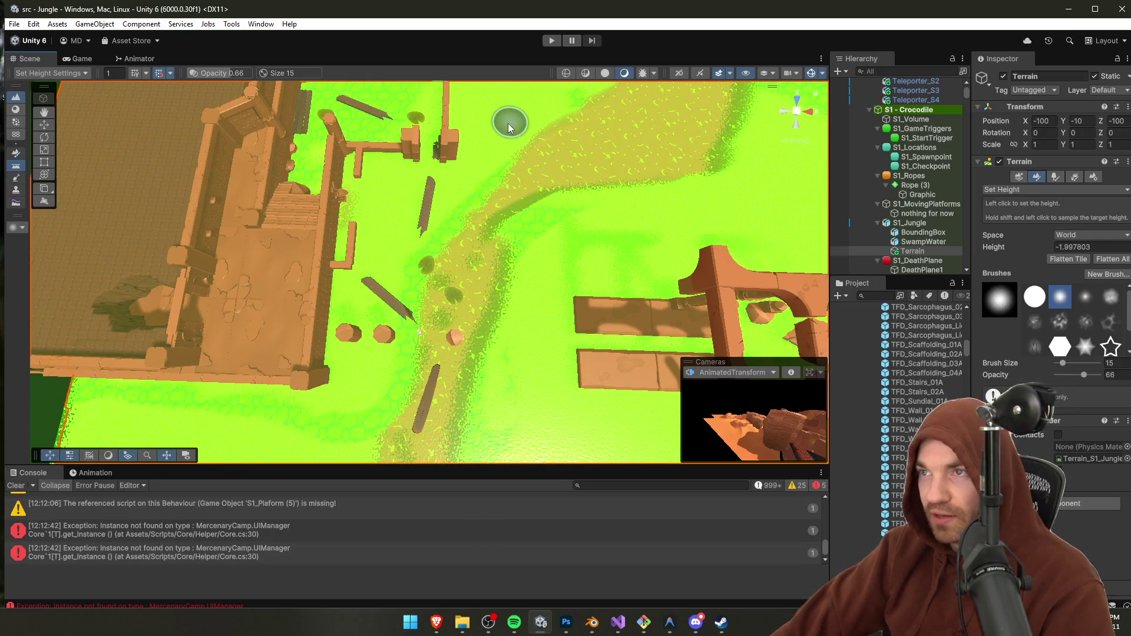
pyautogui.keyDown('shift'); pyautogui.click(420, 214); pyautogui.keyUp('shift')
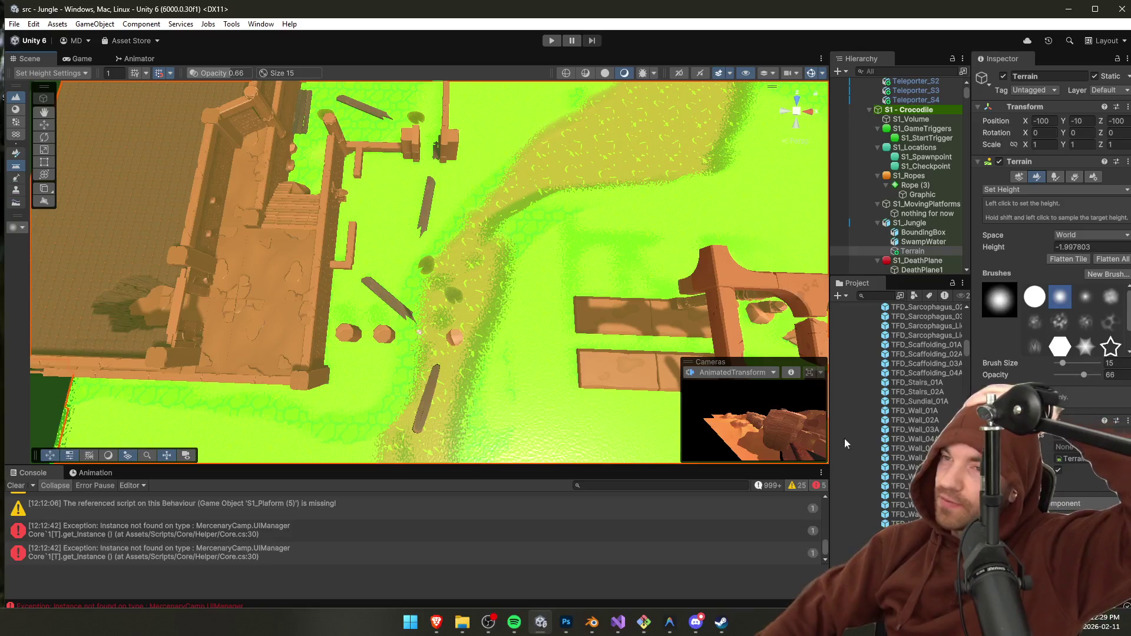
pyautogui.moveTo(1059, 366); pyautogui.dragTo(1056, 366)
pyautogui.keyDown('shift'); pyautogui.click(423, 242); pyautogui.keyUp('shift')
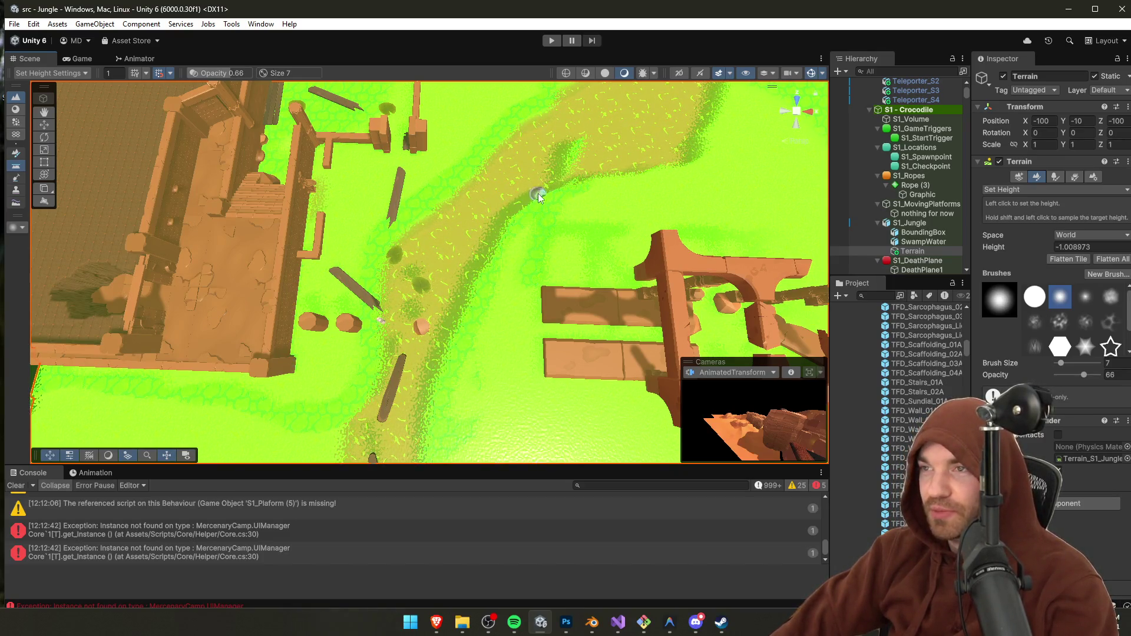
# Step: Carve a lowered path branching left off the swamp path, then browse the wall prefabs
pyautogui.scroll(5, 515, 278)
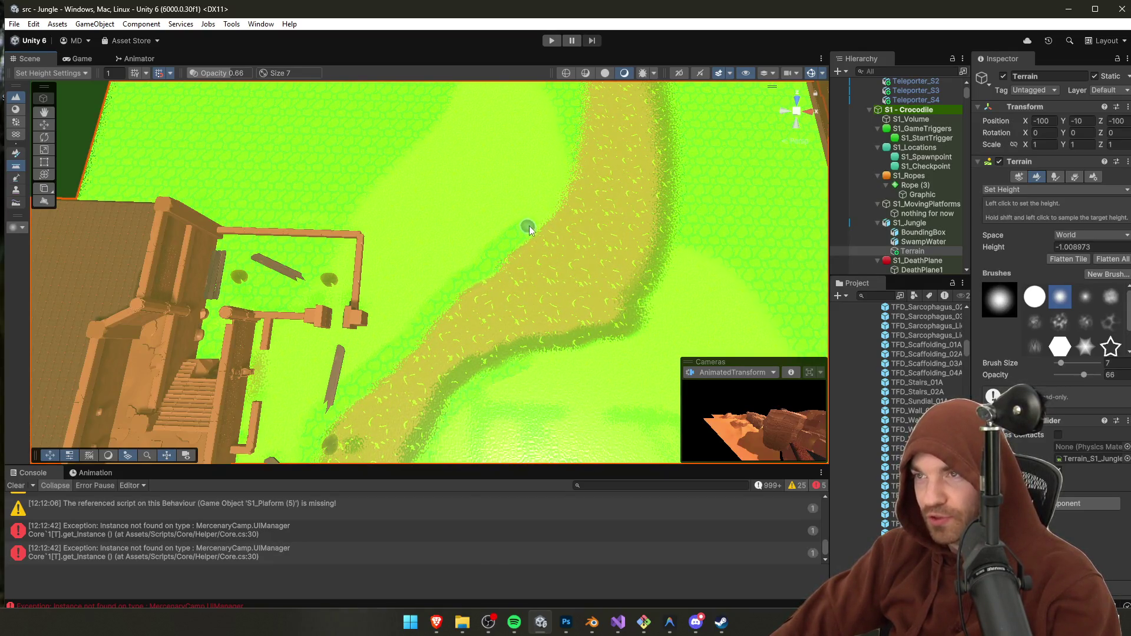
pyautogui.moveTo(576, 135)
pyautogui.mouseDown()
pyautogui.moveTo(533, 263)
pyautogui.moveTo(447, 177)
pyautogui.moveTo(435, 285)
pyautogui.moveTo(382, 283)
pyautogui.moveTo(391, 265)
pyautogui.moveTo(379, 245)
pyautogui.moveTo(636, 272)
pyautogui.moveTo(482, 284)
pyautogui.moveTo(507, 288)
pyautogui.mouseUp()
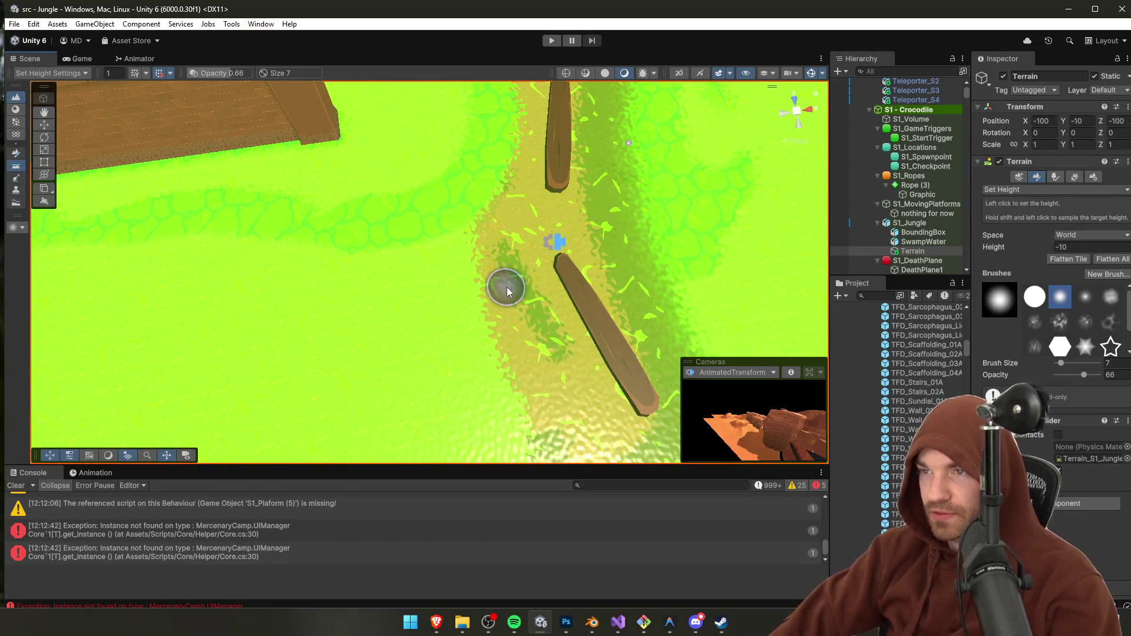
pyautogui.moveTo(378, 304)
pyautogui.mouseDown()
pyautogui.moveTo(263, 290)
pyautogui.moveTo(151, 298)
pyautogui.mouseUp()
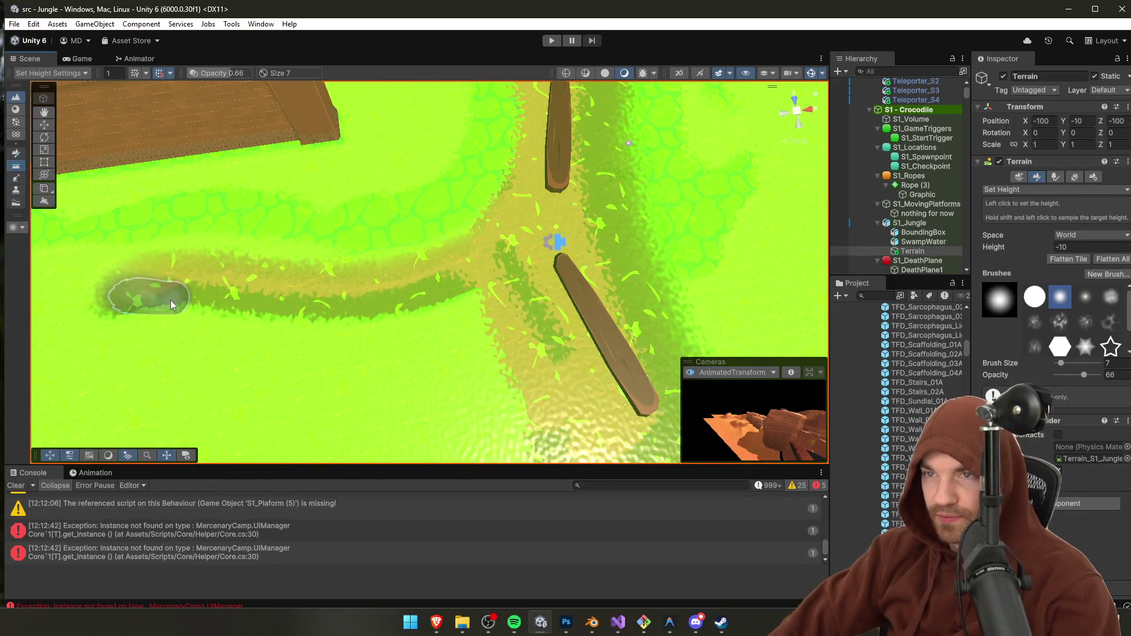
pyautogui.scroll(-3, 391, 295)
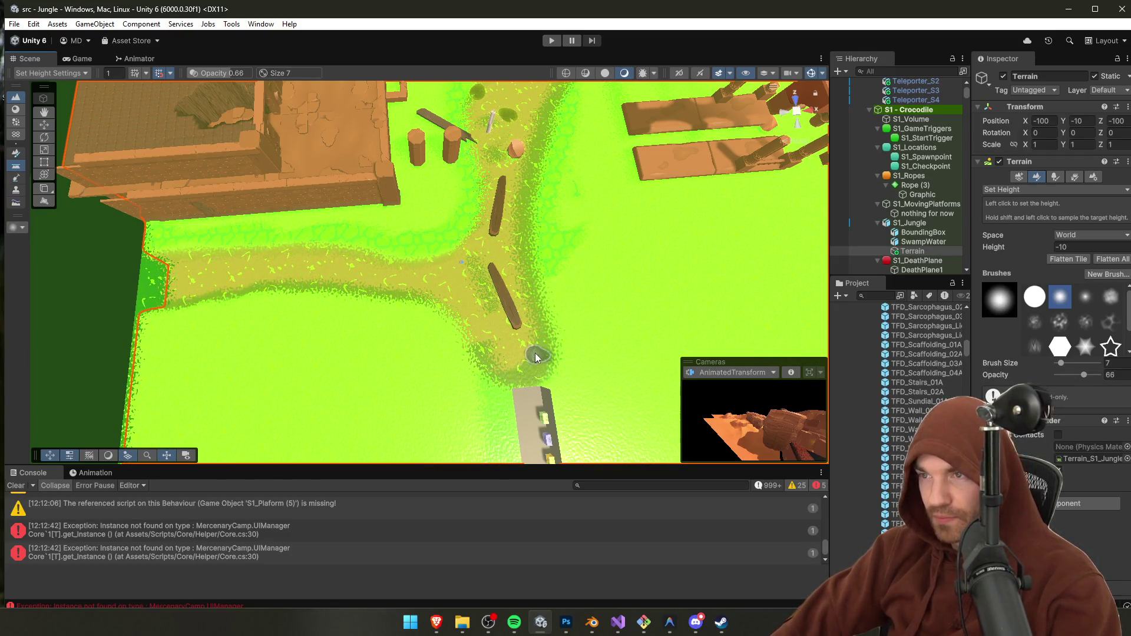
pyautogui.scroll(-3, 515, 291)
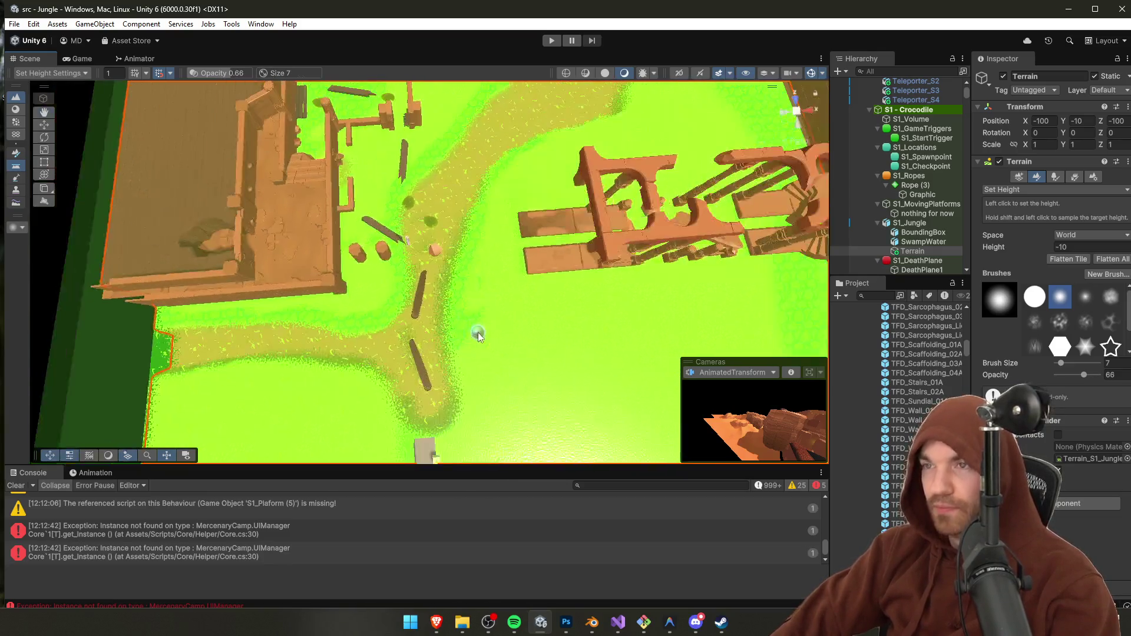
pyautogui.scroll(5, 502, 333)
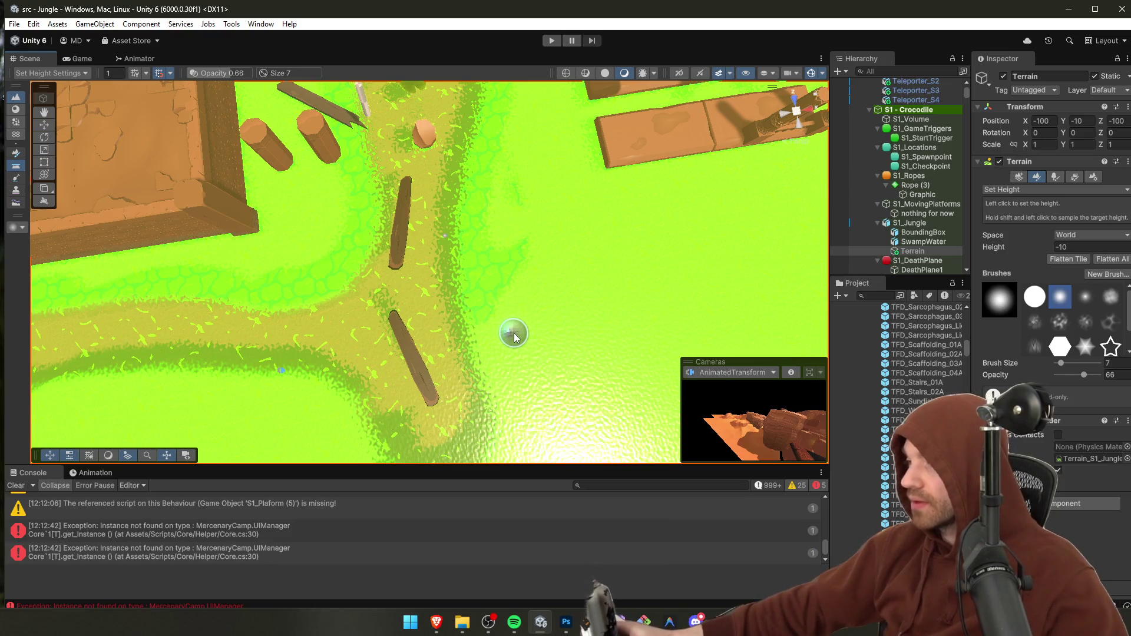
pyautogui.moveTo(548, 260)
pyautogui.mouseDown()
pyautogui.moveTo(470, 278)
pyautogui.moveTo(413, 247)
pyautogui.moveTo(397, 260)
pyautogui.moveTo(436, 273)
pyautogui.mouseUp()
pyautogui.click(902, 515)
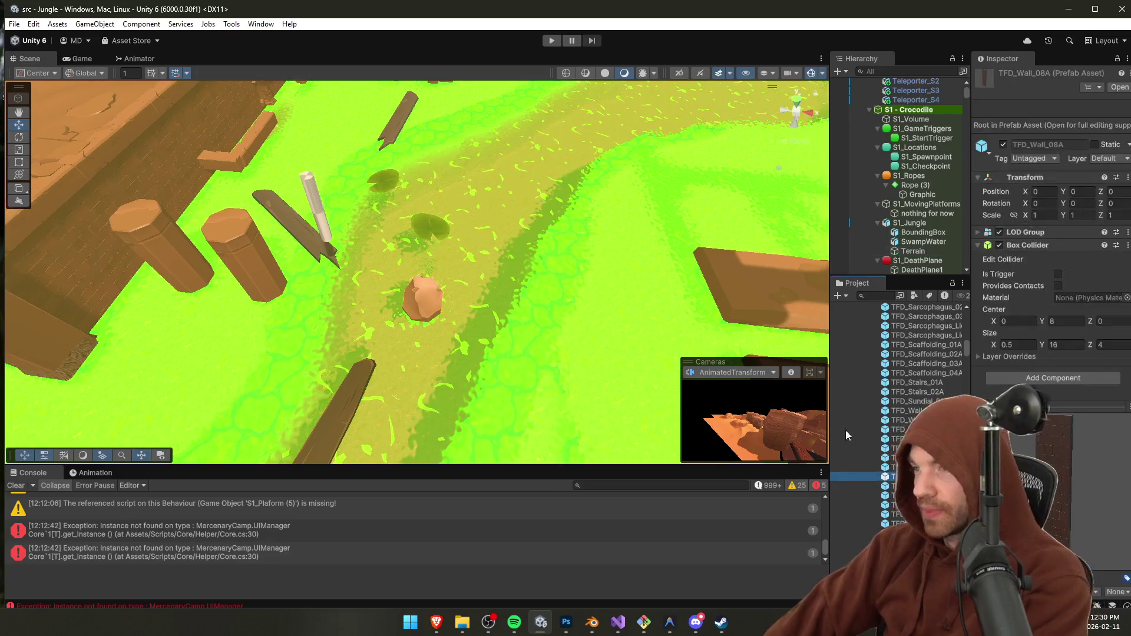
# Step: Duplicate the rock column on the swamp path and move the copy to the right
pyautogui.press('Down')
pyautogui.press('Down')
pyautogui.press('Down')
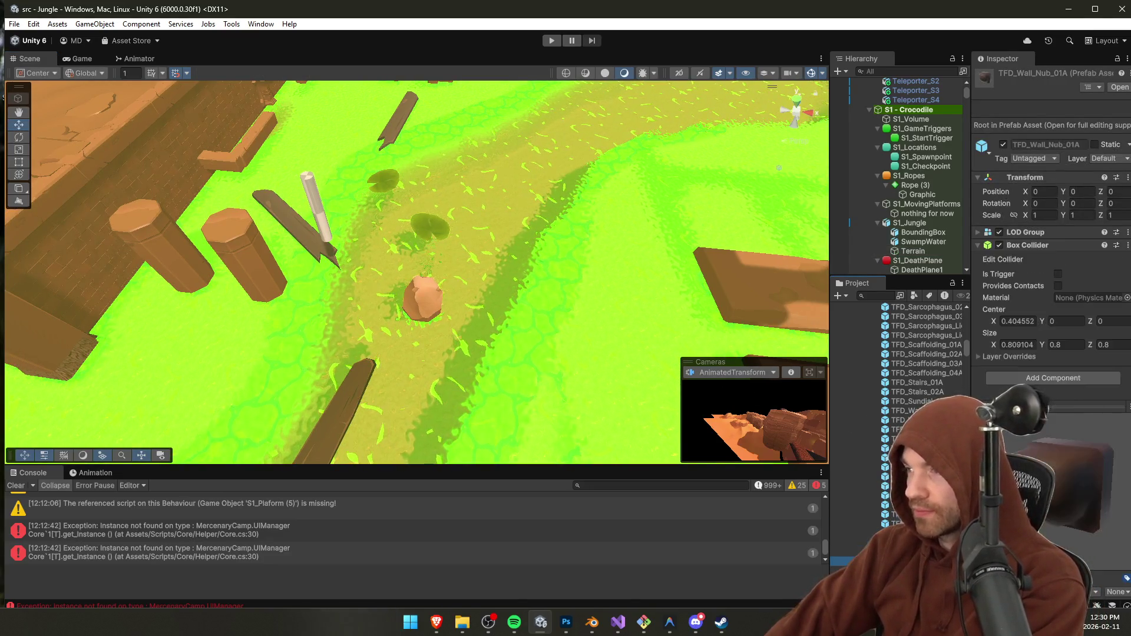
pyautogui.press('Up')
pyautogui.press('Up')
pyautogui.press('Up')
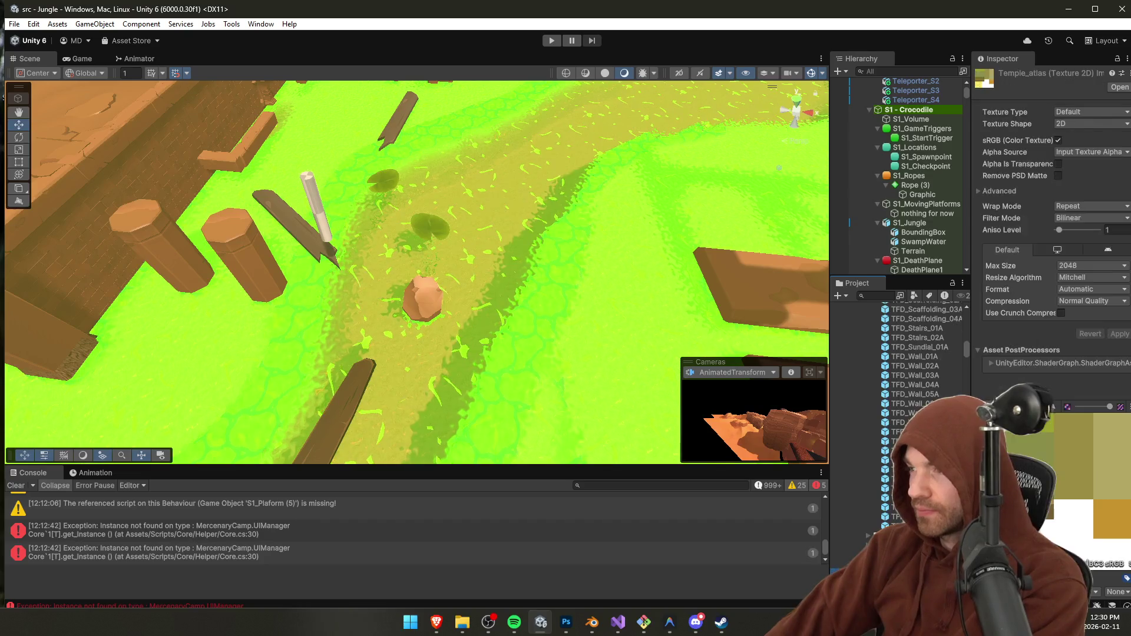
pyautogui.click(435, 307)
pyautogui.press('e')
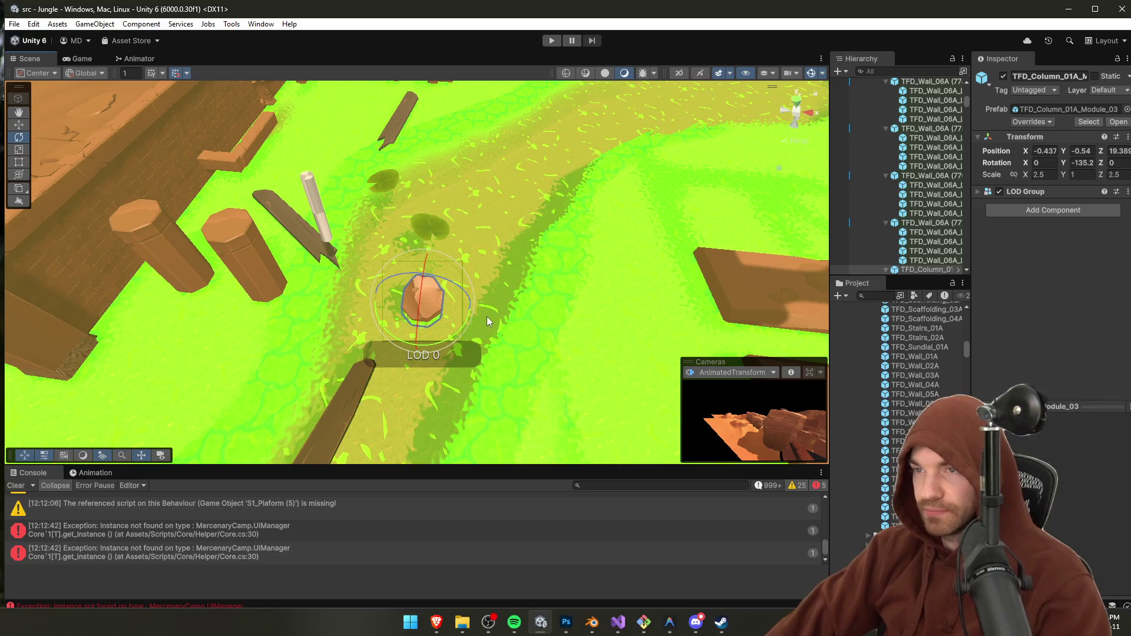
pyautogui.hotkey('ctrl', 'd')
pyautogui.press('w')
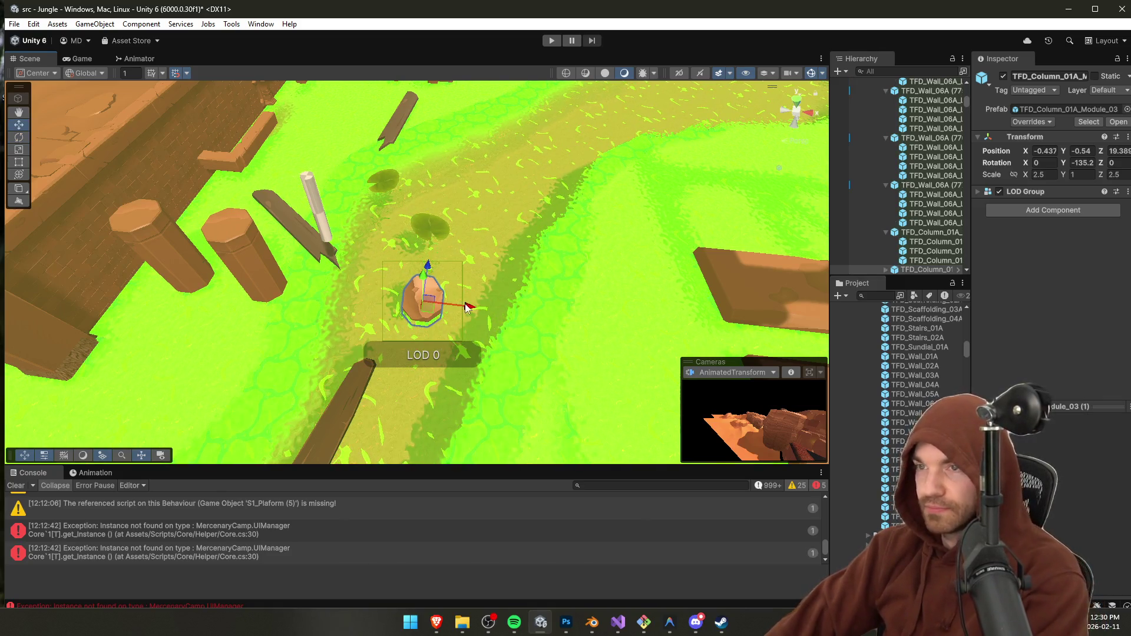
pyautogui.moveTo(469, 307)
pyautogui.mouseDown()
pyautogui.moveTo(578, 324)
pyautogui.moveTo(568, 324)
pyautogui.mouseUp()
# Step: Turn the copy around its vertical axis and sink it lower into the swamp
pyautogui.press('e')
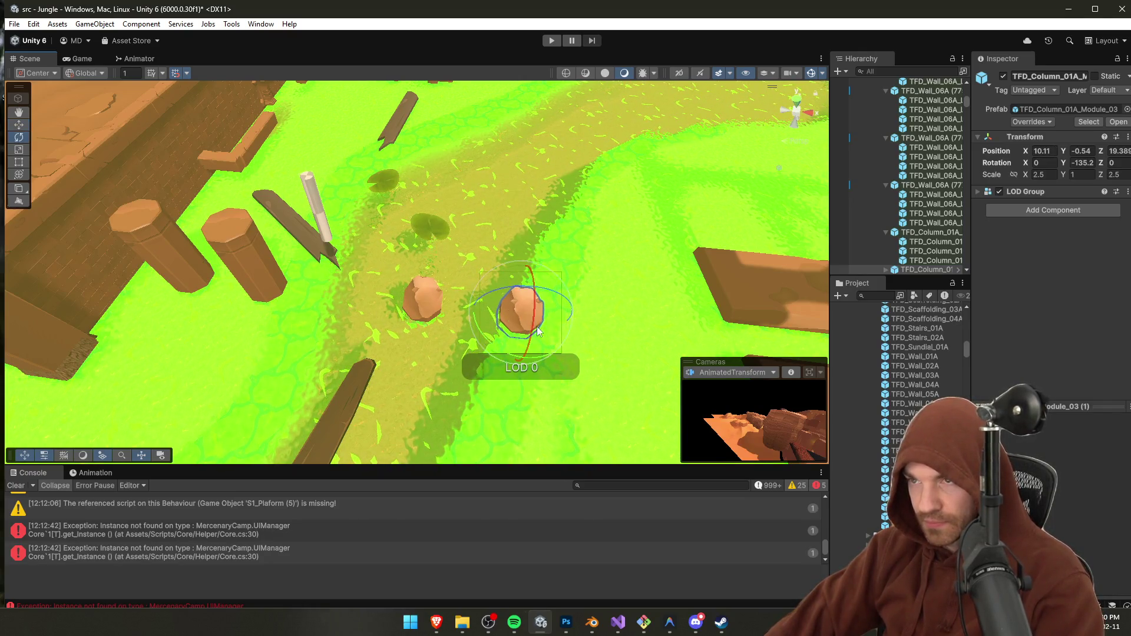
pyautogui.moveTo(504, 351); pyautogui.dragTo(662, 352)
pyautogui.press('w')
pyautogui.moveTo(535, 294)
pyautogui.mouseDown()
pyautogui.moveTo(521, 384)
pyautogui.moveTo(601, 330)
pyautogui.moveTo(585, 216)
pyautogui.moveTo(666, 190)
pyautogui.mouseUp()
pyautogui.scroll(5, 575, 353)
# Step: Rescale the copy, enlarging it and then shrinking it to about 2.92 × 1.17 × 2.92
pyautogui.press('w')
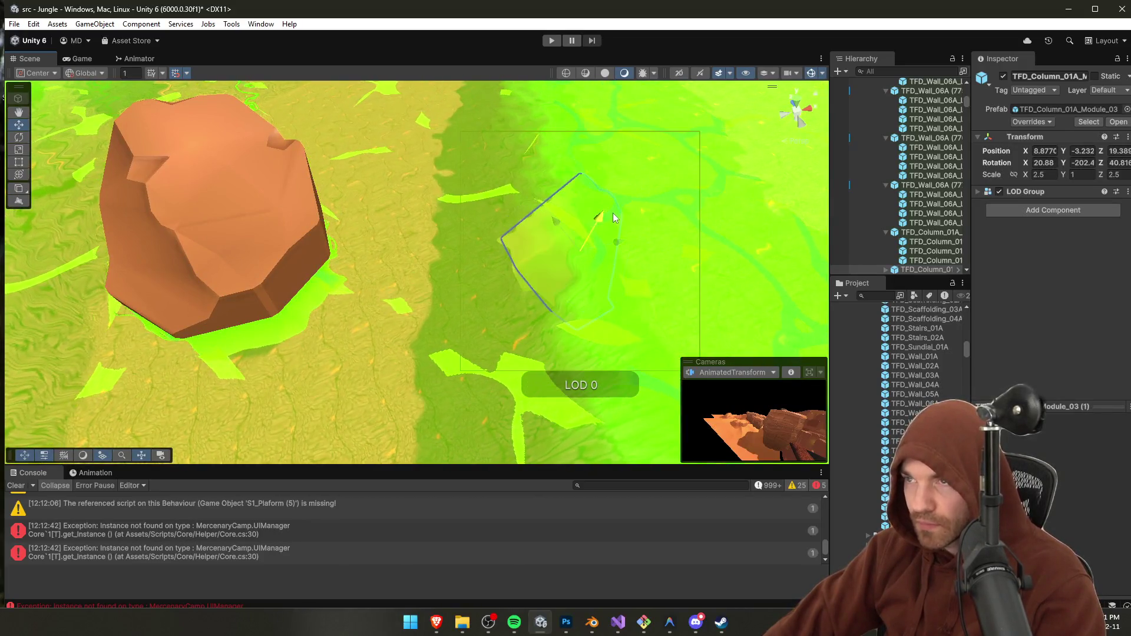
pyautogui.press('r')
pyautogui.moveTo(584, 249); pyautogui.dragTo(610, 206)
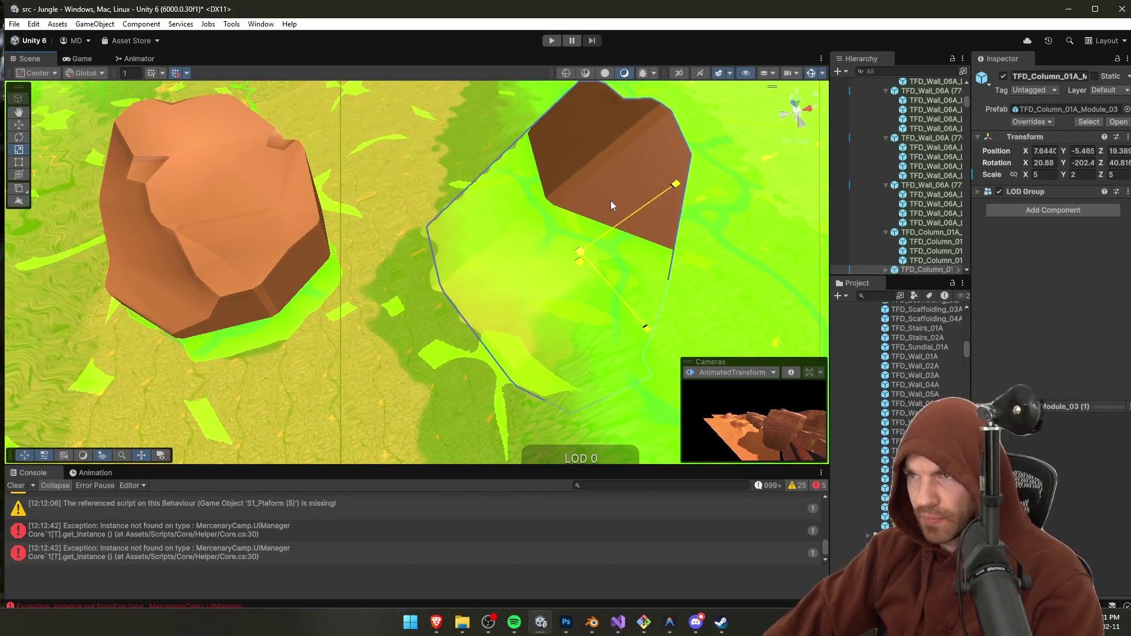
pyautogui.press('w')
pyautogui.click(602, 238)
pyautogui.click(598, 233)
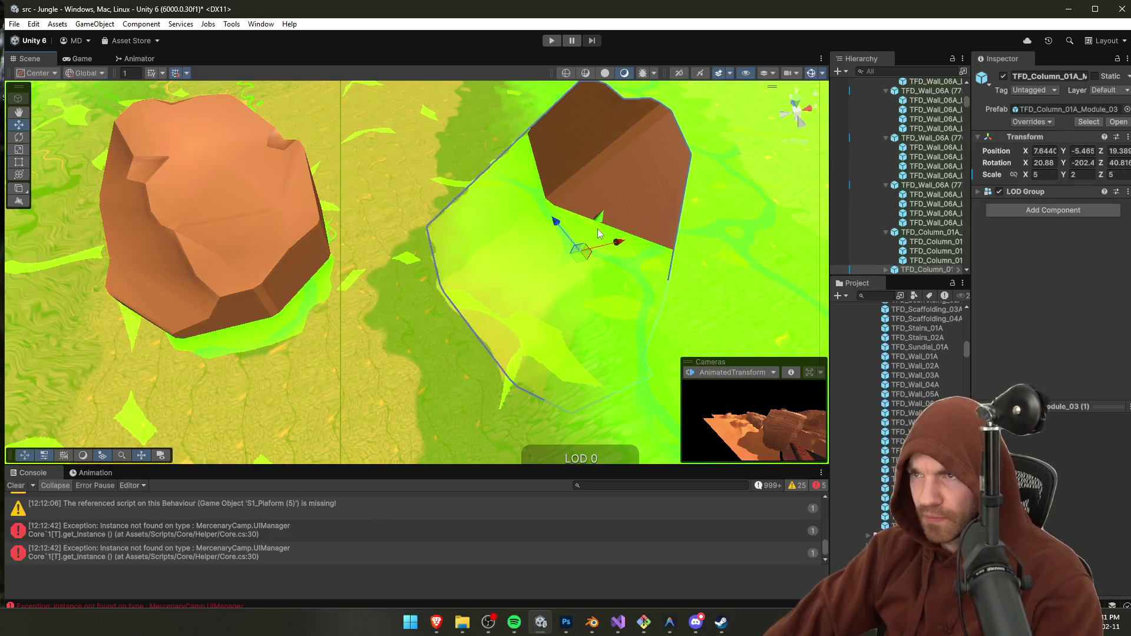
pyautogui.press('r')
pyautogui.moveTo(599, 233)
pyautogui.mouseDown()
pyautogui.moveTo(577, 281)
pyautogui.moveTo(599, 221)
pyautogui.moveTo(596, 238)
pyautogui.mouseUp()
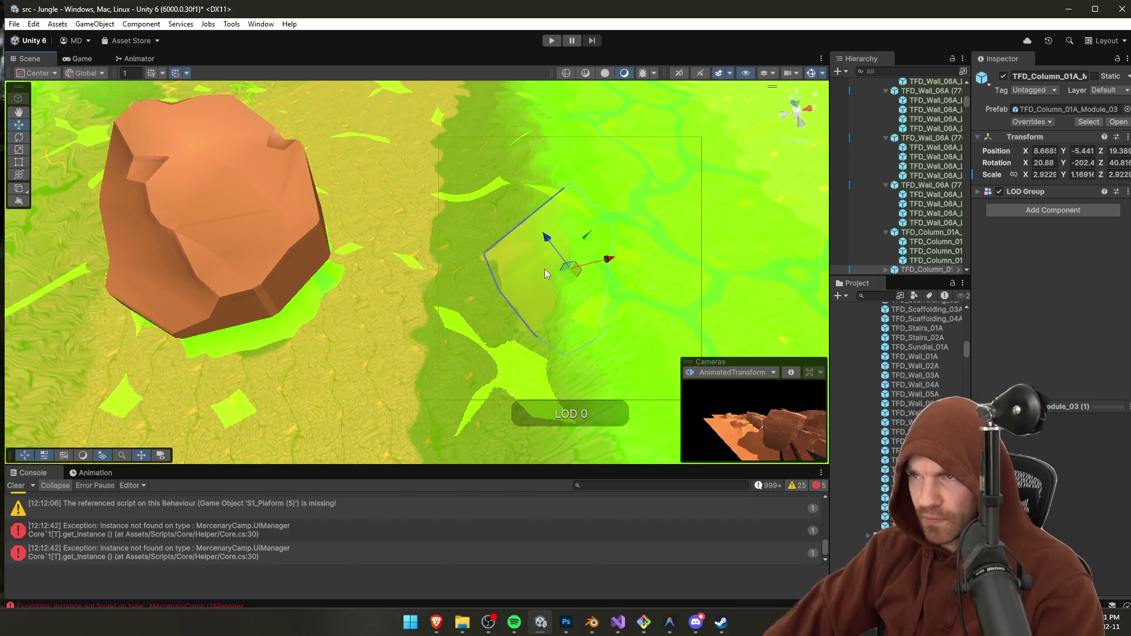
# Step: Inspect the rocks from another angle and slide the copy slightly left
pyautogui.press('e')
pyautogui.moveTo(544, 269)
pyautogui.mouseDown()
pyautogui.moveTo(579, 245)
pyautogui.moveTo(572, 261)
pyautogui.moveTo(199, 162)
pyautogui.moveTo(250, 190)
pyautogui.mouseUp()
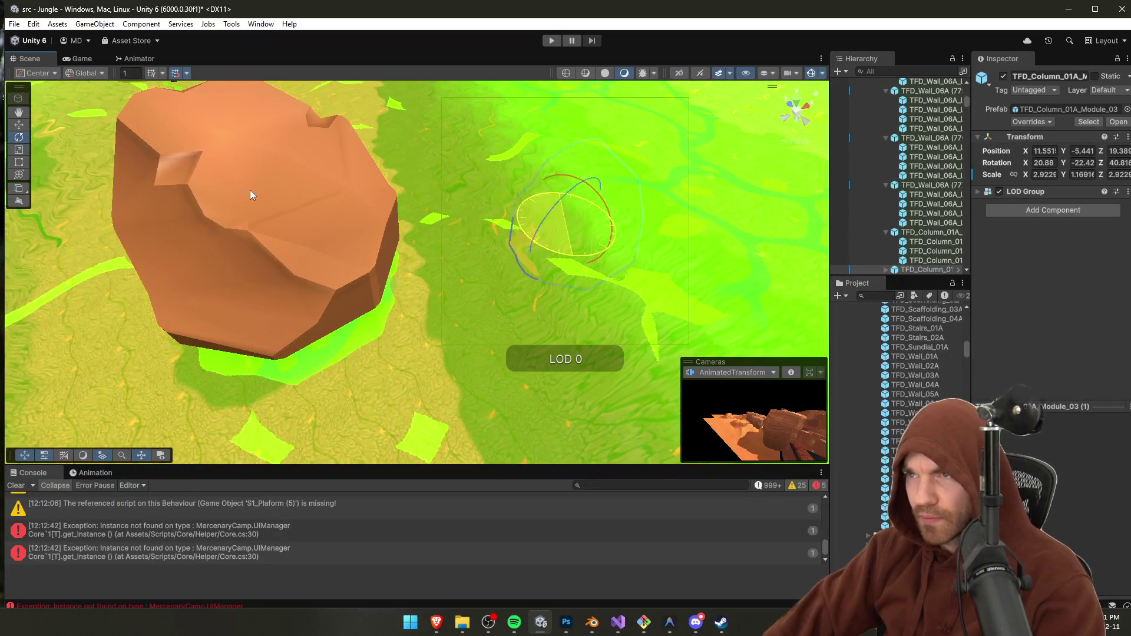
pyautogui.press('w')
pyautogui.moveTo(592, 211); pyautogui.dragTo(557, 228)
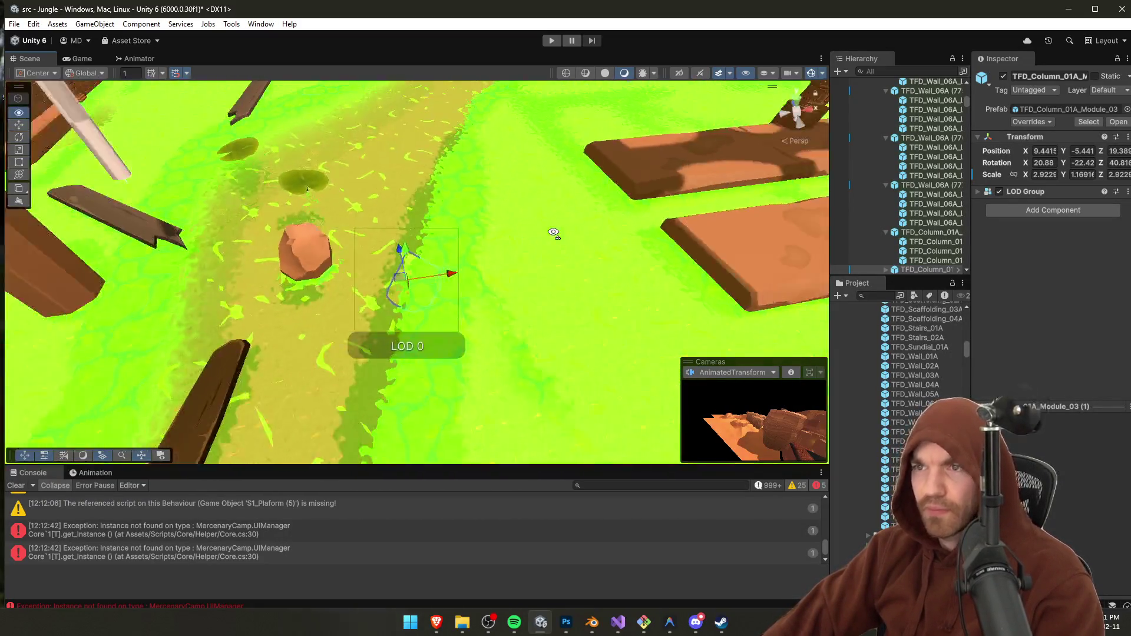
pyautogui.click(369, 207)
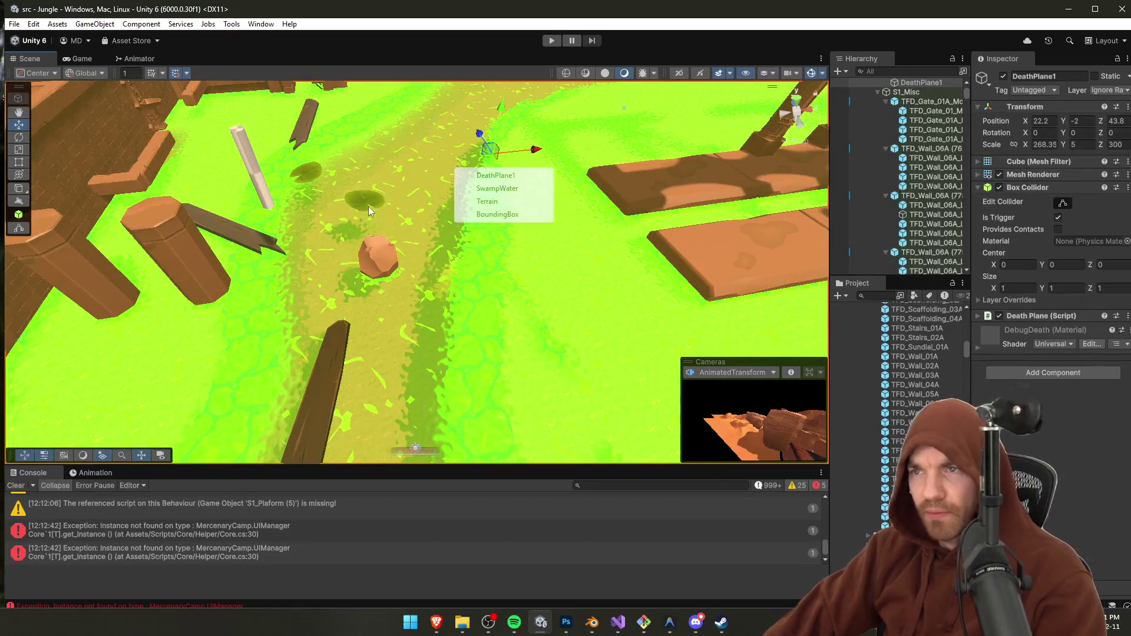
# Step: With SwampWater selected, enter play mode and walk the player forward into the swamp
pyautogui.click(497, 188)
pyautogui.scroll(3, 521, 242)
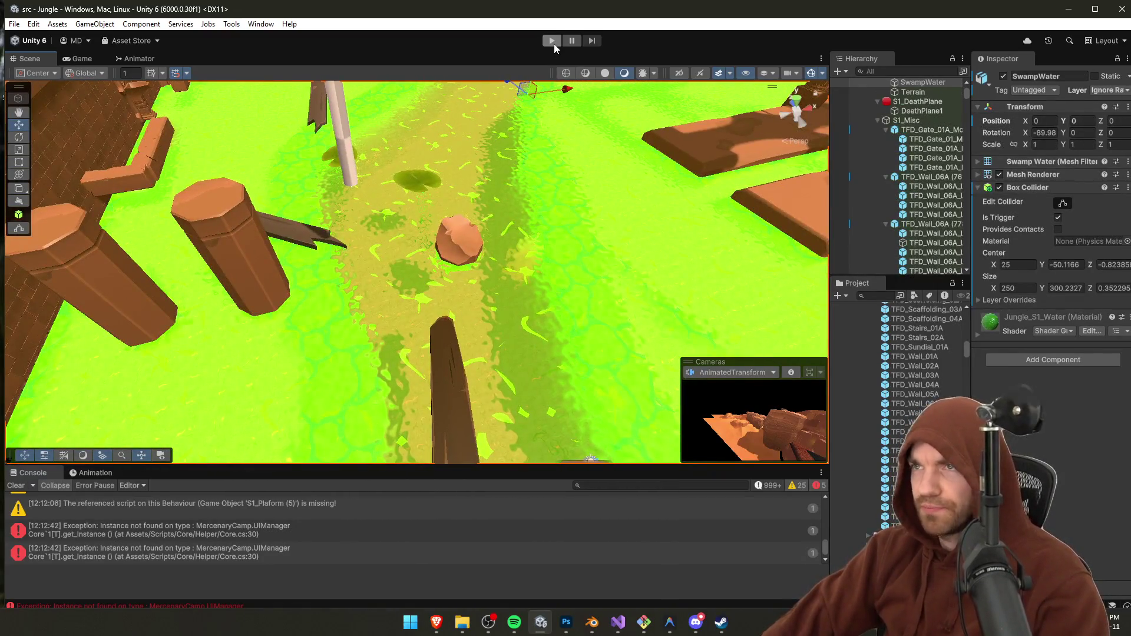
pyautogui.click(553, 41)
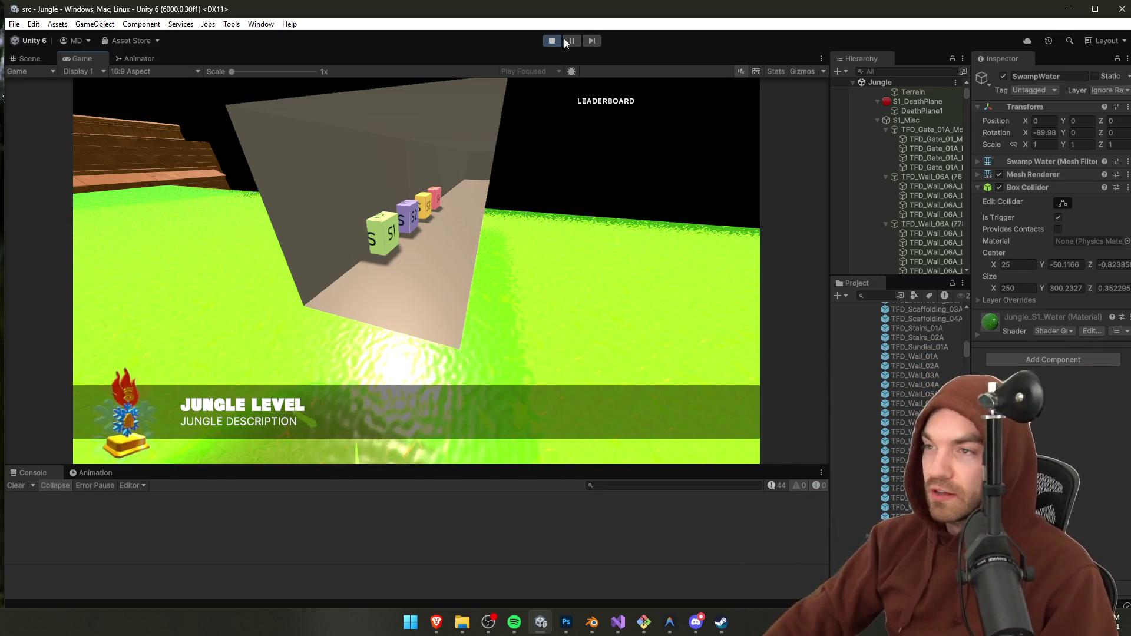
pyautogui.press('w')
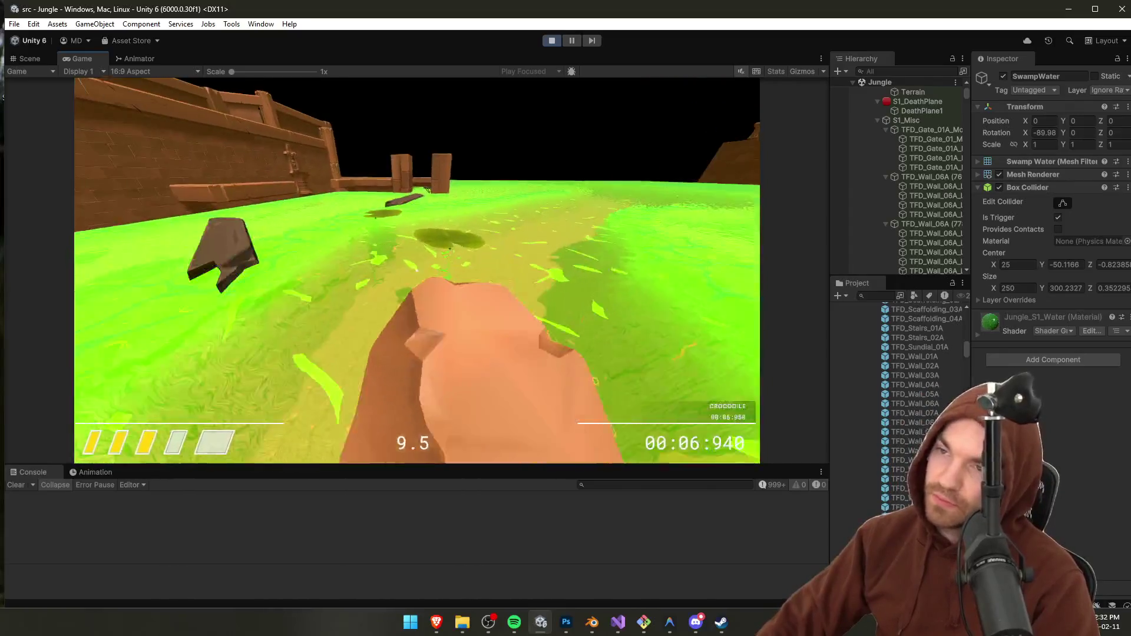
# Step: Pause and stop play mode, orbit across the swamp, and select DeathPlane1
pyautogui.press('Escape')
pyautogui.click(559, 40)
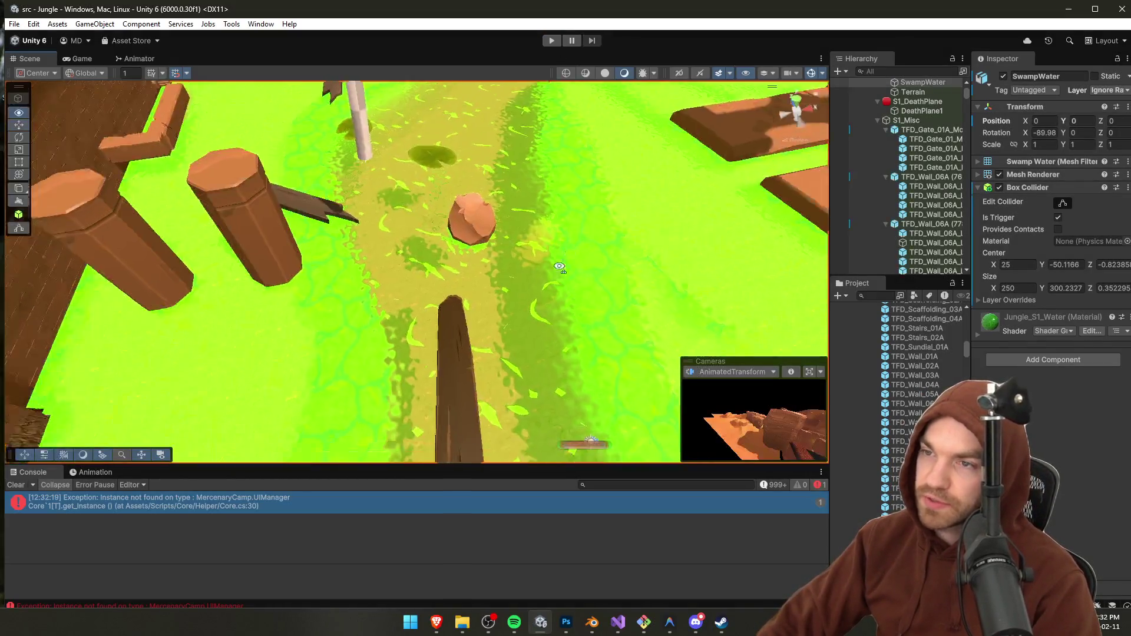
pyautogui.moveTo(559, 267)
pyautogui.mouseDown()
pyautogui.moveTo(199, 227)
pyautogui.moveTo(442, 293)
pyautogui.moveTo(569, 253)
pyautogui.moveTo(589, 264)
pyautogui.moveTo(530, 245)
pyautogui.moveTo(444, 285)
pyautogui.moveTo(469, 253)
pyautogui.moveTo(584, 243)
pyautogui.moveTo(533, 258)
pyautogui.moveTo(513, 227)
pyautogui.moveTo(614, 259)
pyautogui.mouseUp()
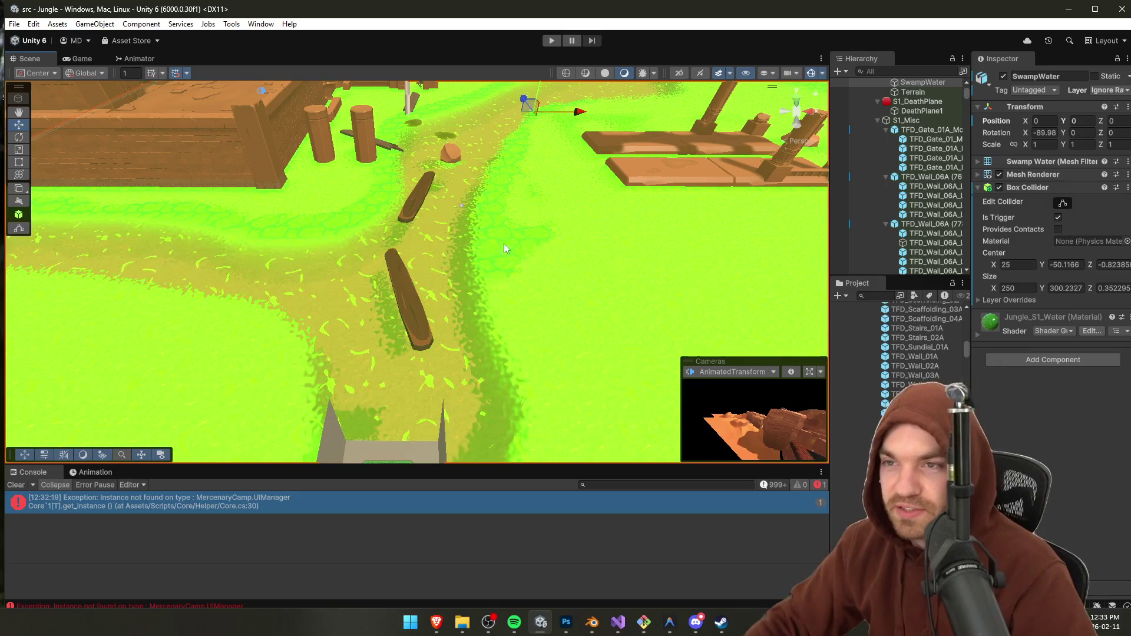
pyautogui.click(298, 208)
# Step: Sample the path height on the terrain with Set Height, then change its target height to 0
pyautogui.scroll(-3, 298, 208)
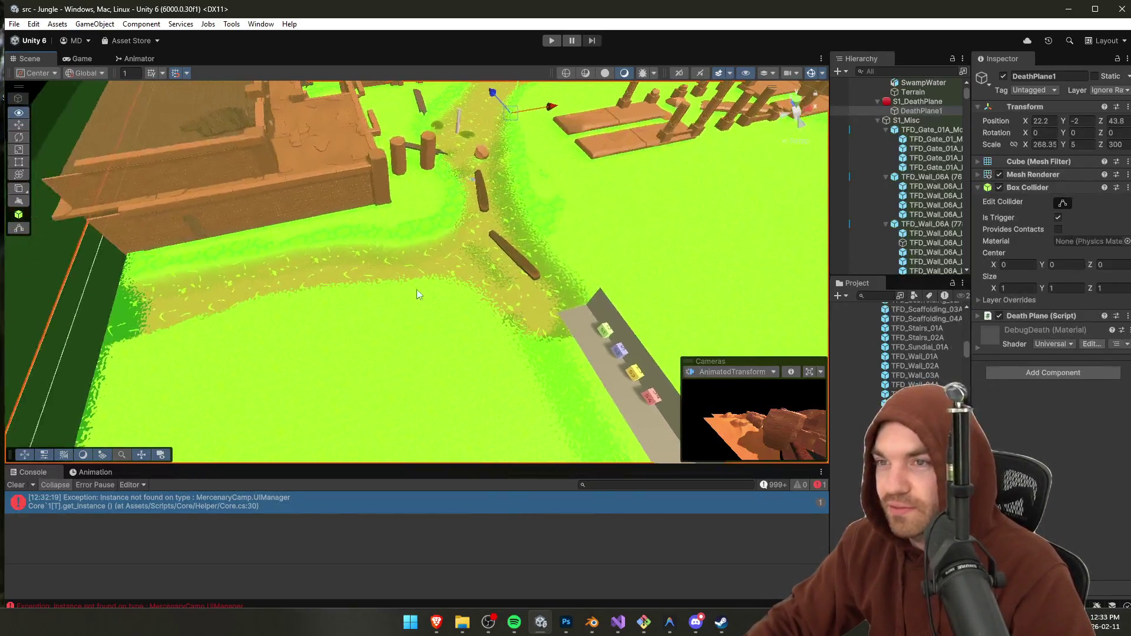
pyautogui.click(412, 220)
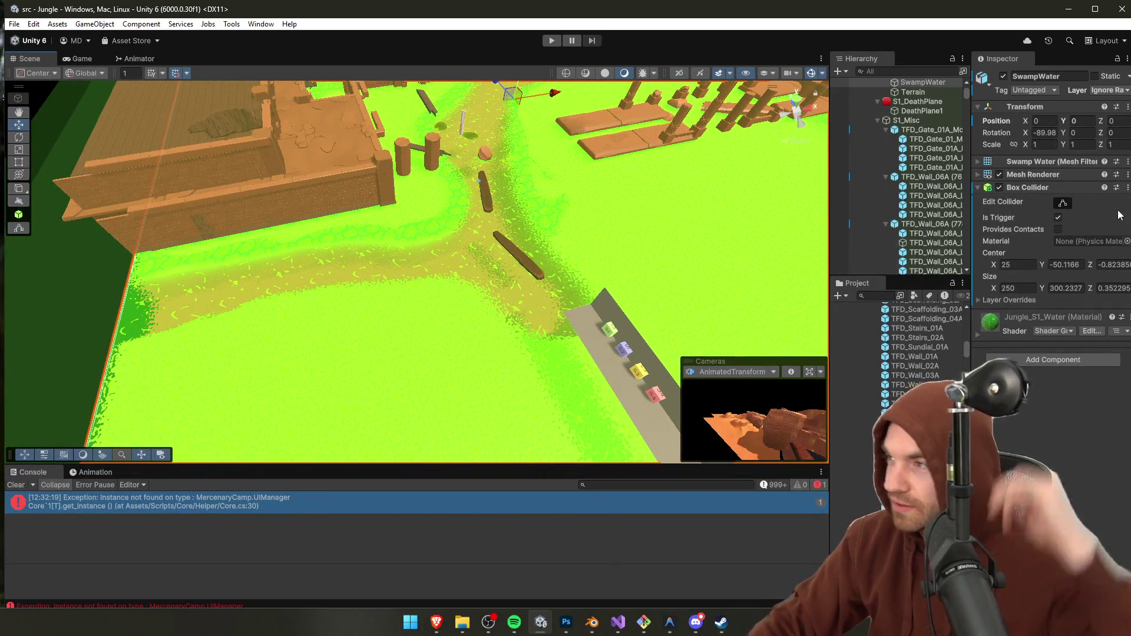
pyautogui.click(465, 324)
pyautogui.scroll(2, 451, 297)
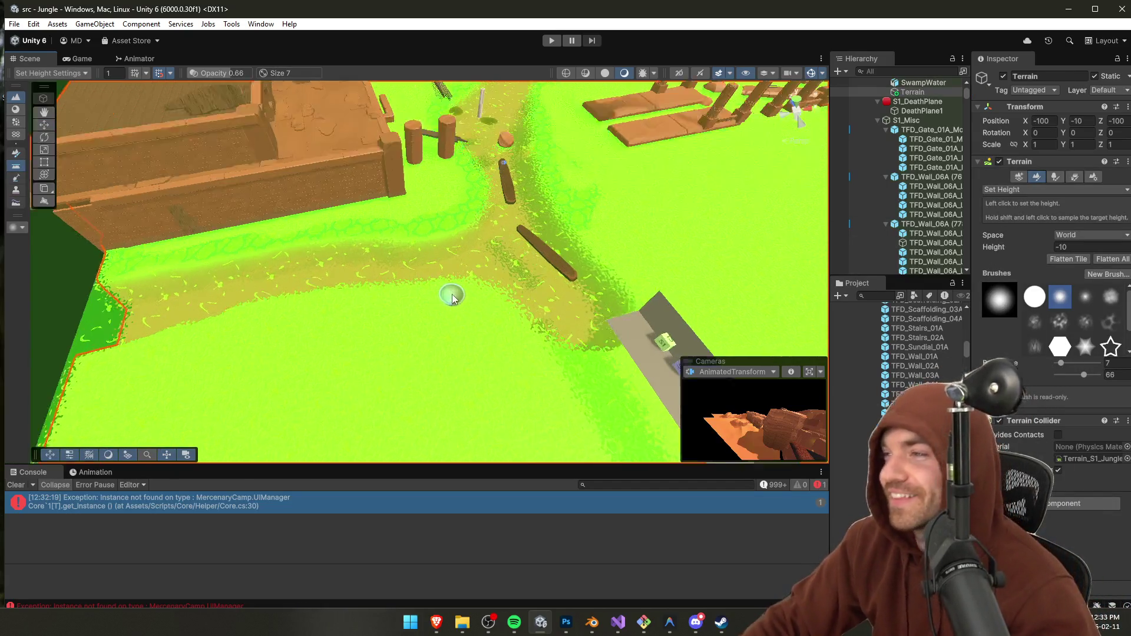
pyautogui.keyDown('shift'); pyautogui.click(454, 216); pyautogui.keyUp('shift')
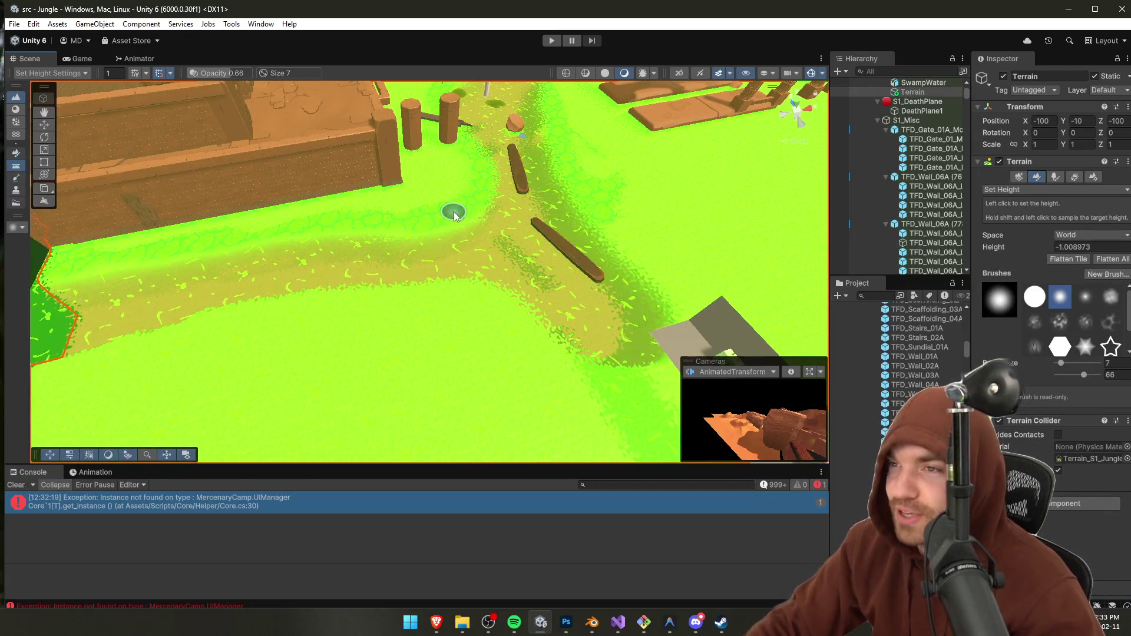
pyautogui.moveTo(518, 356); pyautogui.dragTo(700, 362)
pyautogui.moveTo(479, 278)
pyautogui.mouseDown()
pyautogui.moveTo(405, 313)
pyautogui.moveTo(109, 314)
pyautogui.mouseUp()
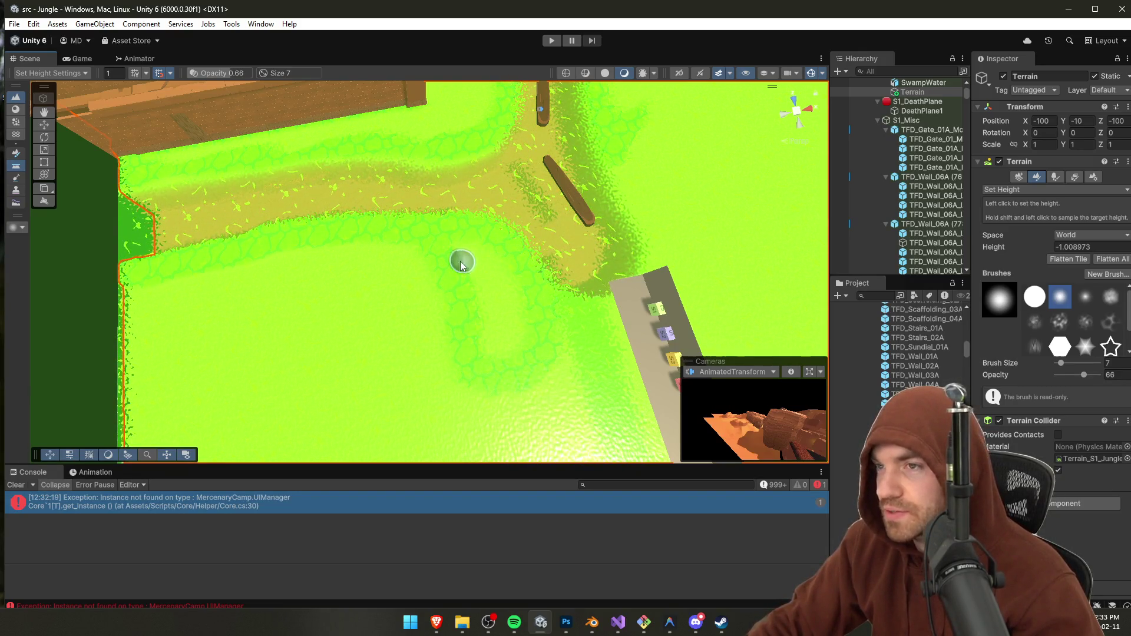
pyautogui.moveTo(460, 248); pyautogui.dragTo(499, 350)
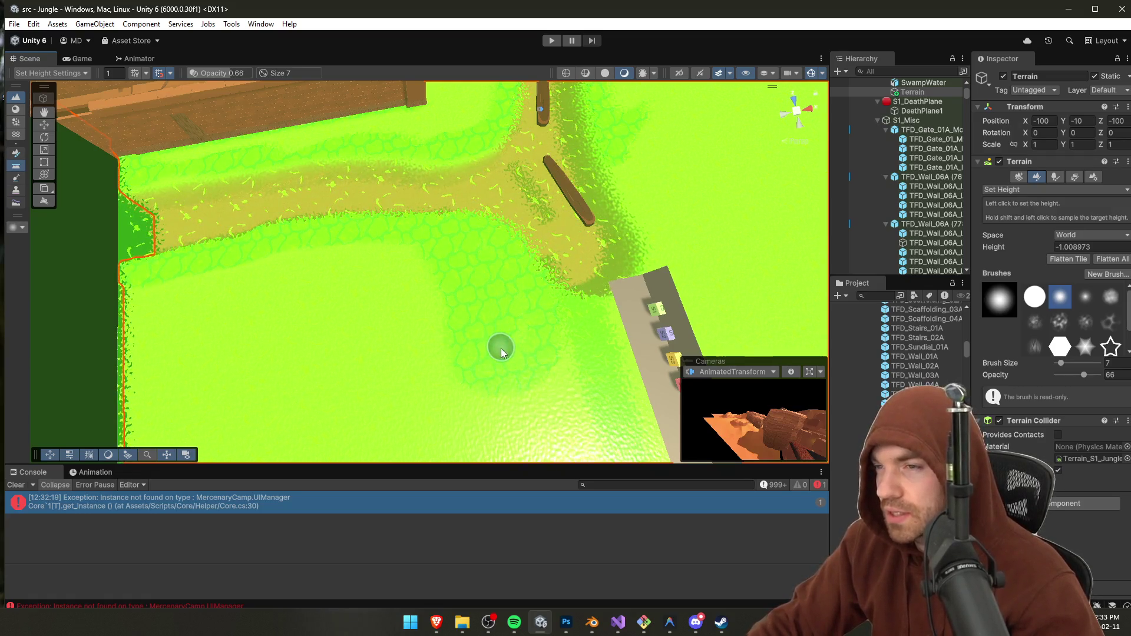
pyautogui.click(1090, 247)
pyautogui.write('0')
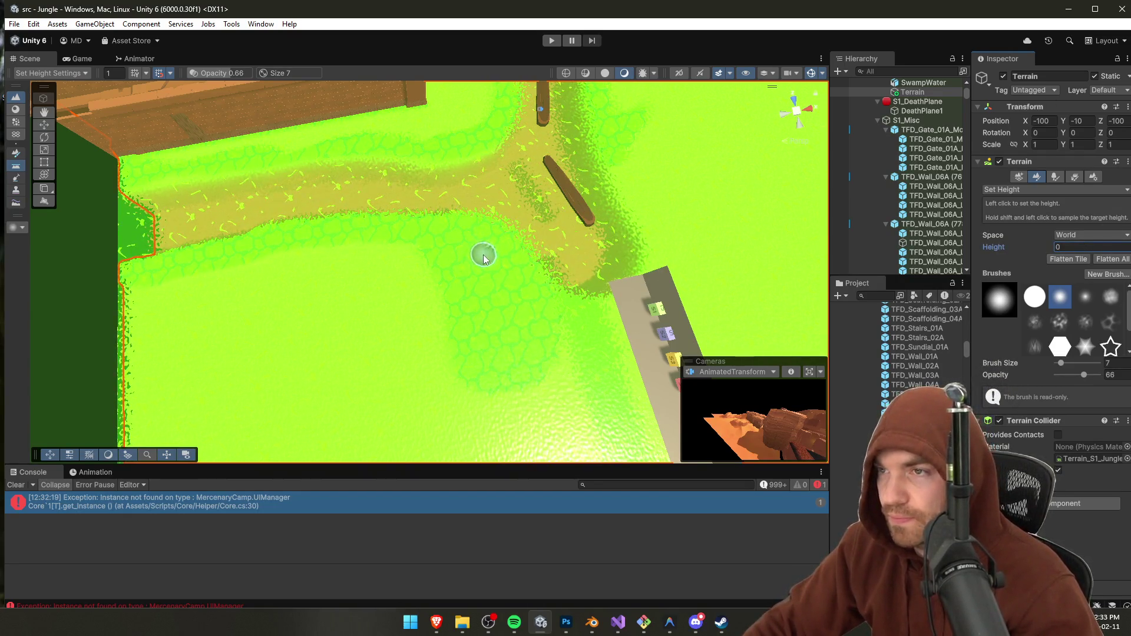
pyautogui.click(470, 242)
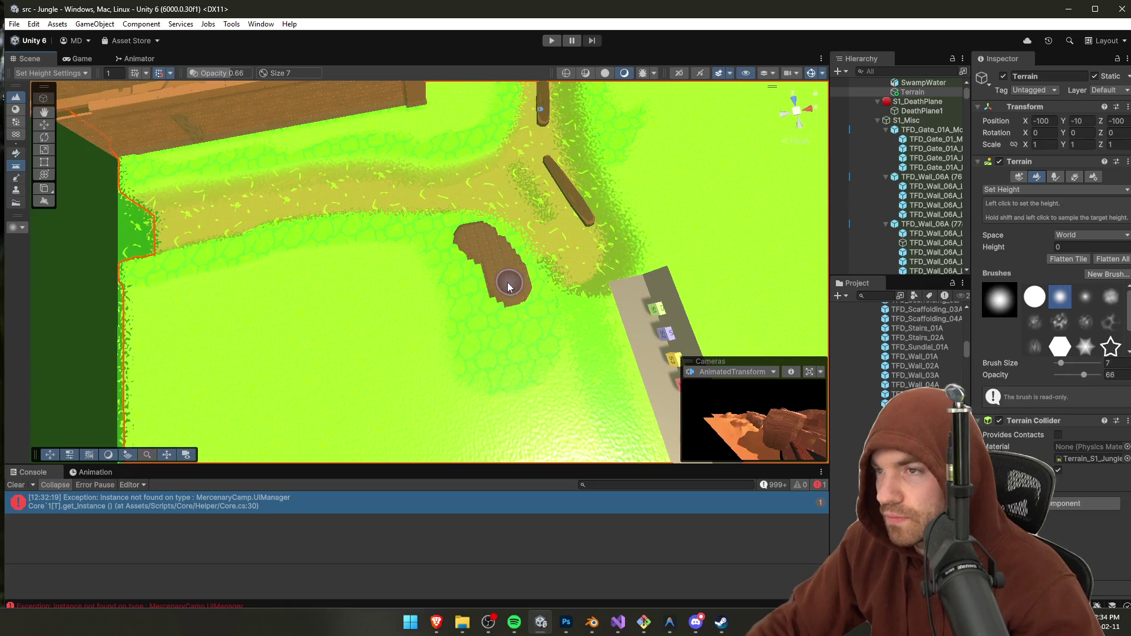
pyautogui.moveTo(464, 238)
pyautogui.mouseDown()
pyautogui.moveTo(466, 272)
pyautogui.moveTo(197, 313)
pyautogui.moveTo(73, 303)
pyautogui.moveTo(101, 295)
pyautogui.mouseUp()
pyautogui.moveTo(440, 260)
pyautogui.mouseDown()
pyautogui.moveTo(380, 250)
pyautogui.moveTo(376, 232)
pyautogui.mouseUp()
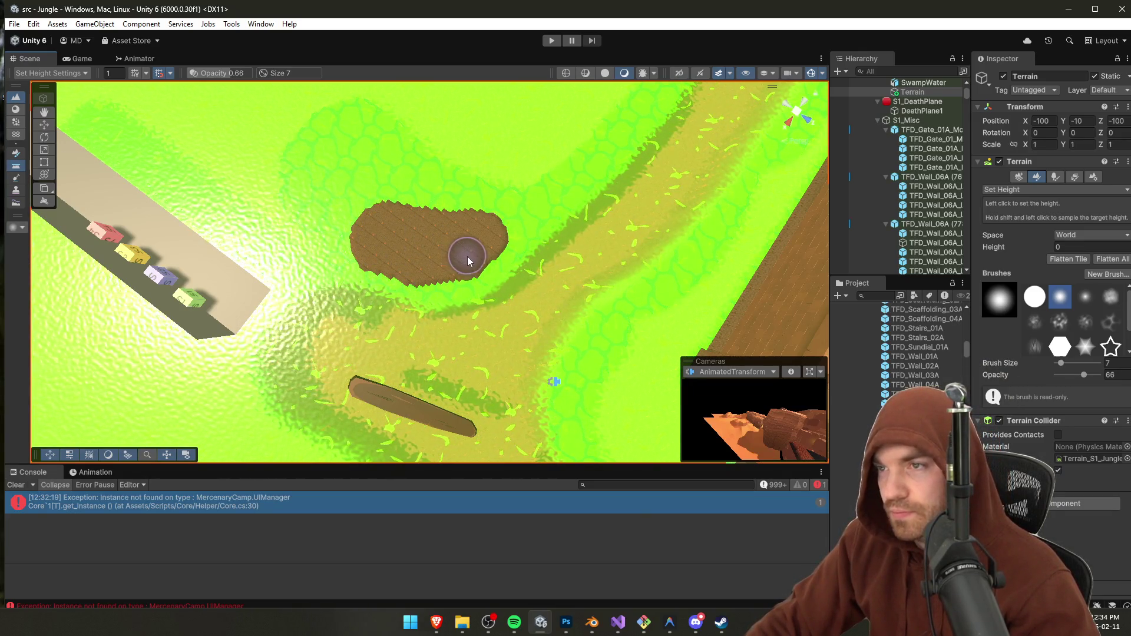
pyautogui.moveTo(493, 235)
pyautogui.mouseDown()
pyautogui.moveTo(421, 247)
pyautogui.moveTo(819, 197)
pyautogui.moveTo(540, 207)
pyautogui.mouseUp()
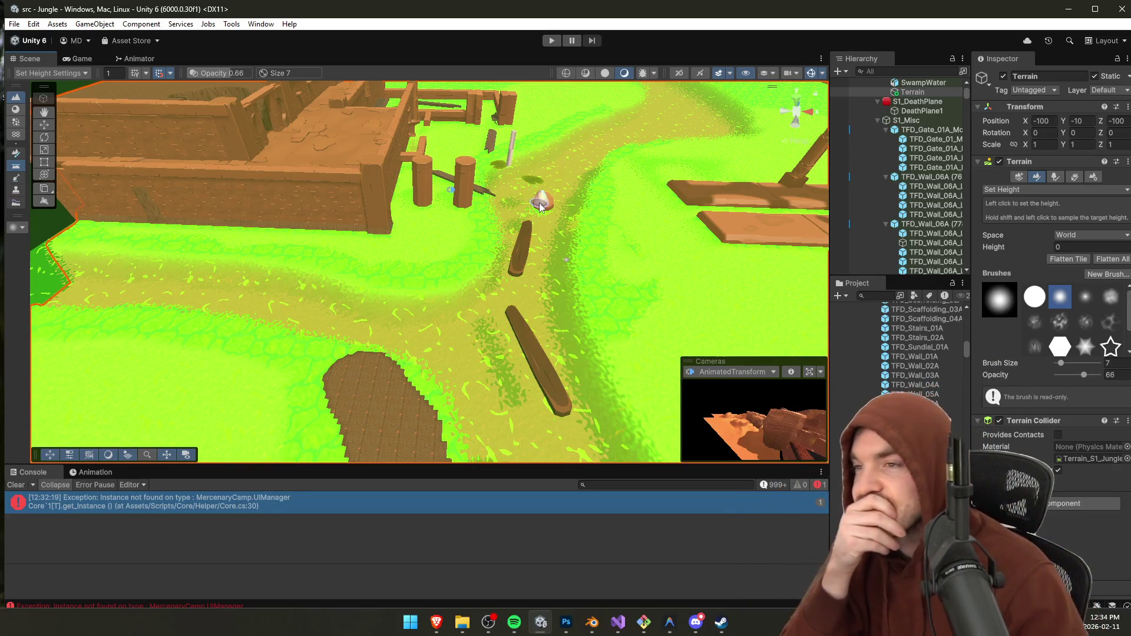
pyautogui.moveTo(541, 206)
pyautogui.mouseDown()
pyautogui.moveTo(477, 357)
pyautogui.moveTo(277, 384)
pyautogui.moveTo(342, 369)
pyautogui.moveTo(436, 386)
pyautogui.moveTo(474, 366)
pyautogui.mouseUp()
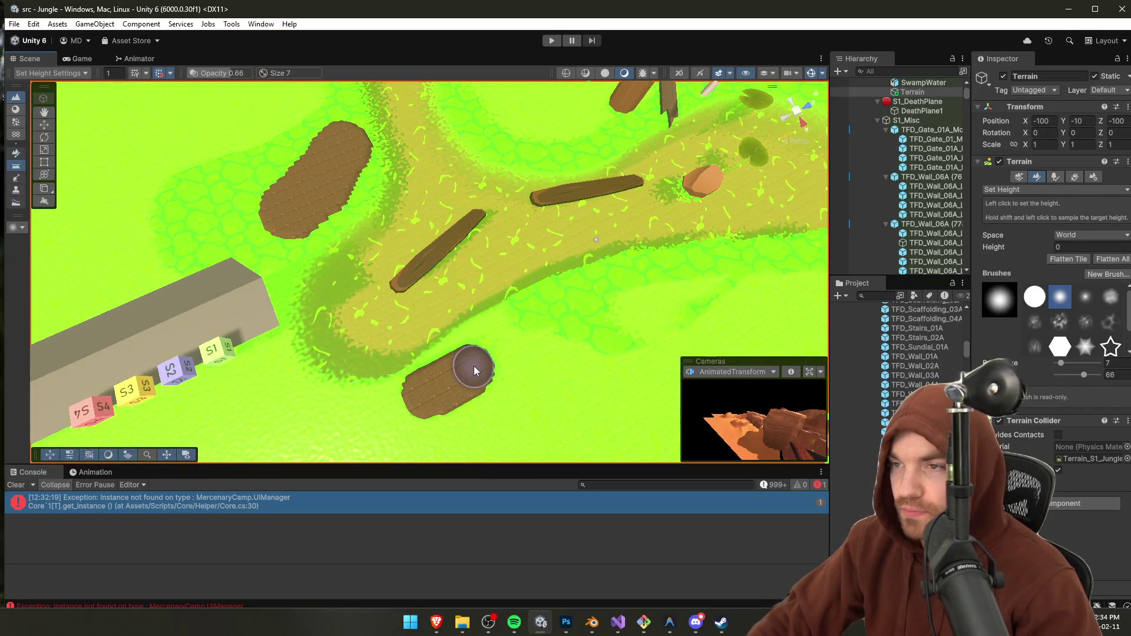
pyautogui.moveTo(567, 334); pyautogui.dragTo(487, 380)
pyautogui.moveTo(283, 362)
pyautogui.mouseDown()
pyautogui.moveTo(515, 338)
pyautogui.moveTo(568, 353)
pyautogui.moveTo(525, 354)
pyautogui.moveTo(528, 371)
pyautogui.moveTo(528, 348)
pyautogui.mouseUp()
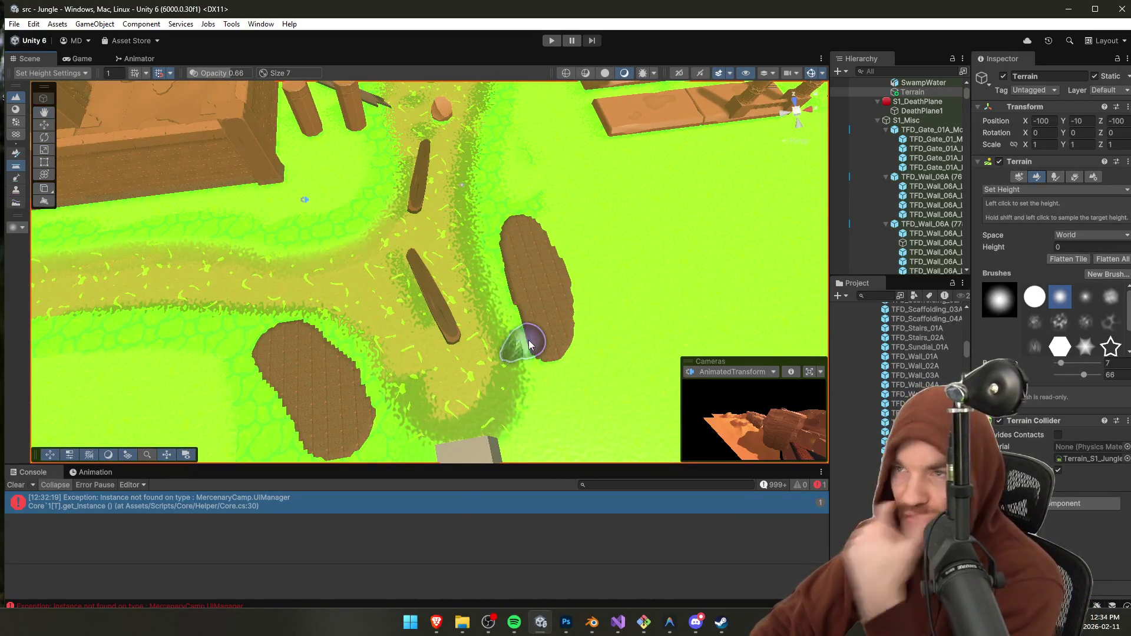
pyautogui.moveTo(507, 152)
pyautogui.mouseDown()
pyautogui.moveTo(510, 207)
pyautogui.moveTo(494, 208)
pyautogui.moveTo(506, 177)
pyautogui.moveTo(493, 220)
pyautogui.mouseUp()
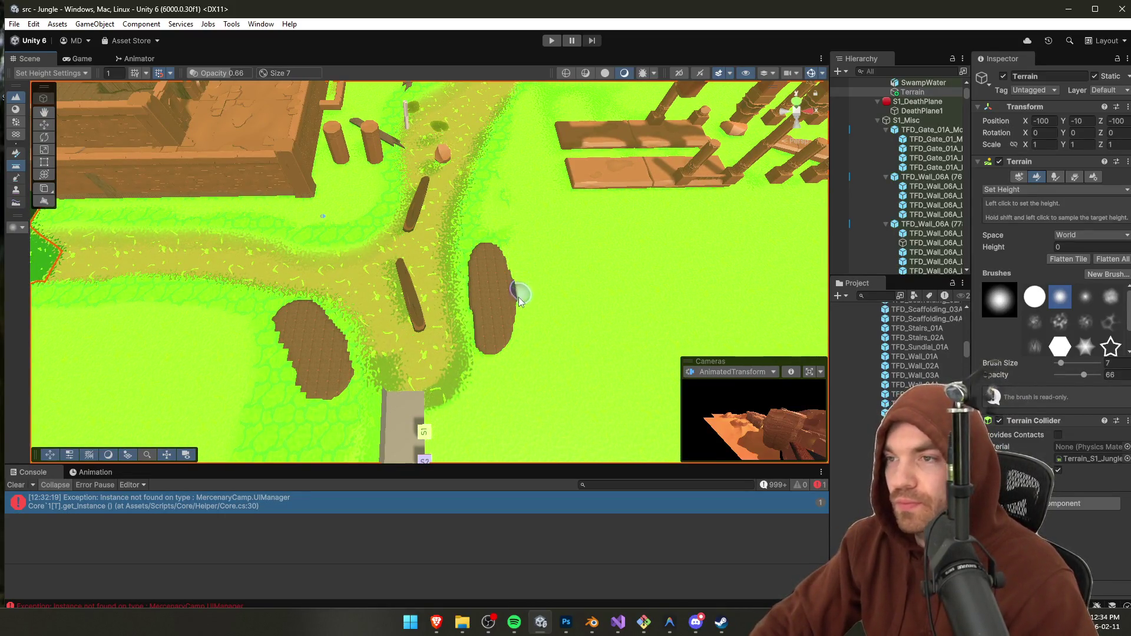
pyautogui.scroll(3, 483, 189)
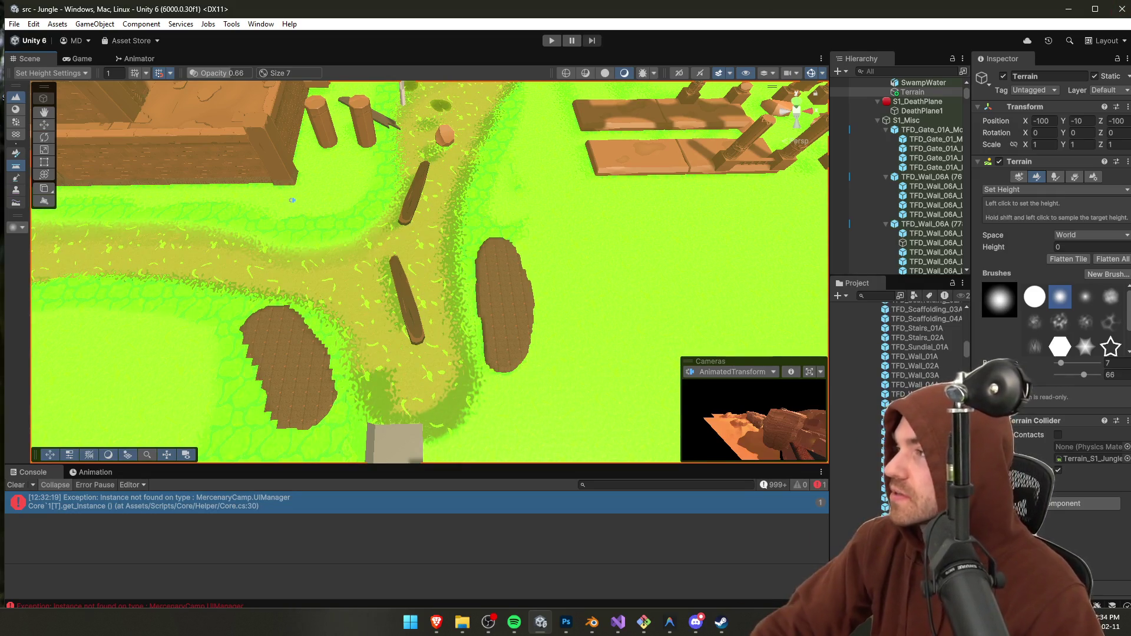
pyautogui.hotkey('alt', 'Tab')
pyautogui.hotkey('ctrl', 'l')
# Step: Search 'majoras mask swamp' in the browser and browse the image results
pyautogui.write('majoras mask swamp')
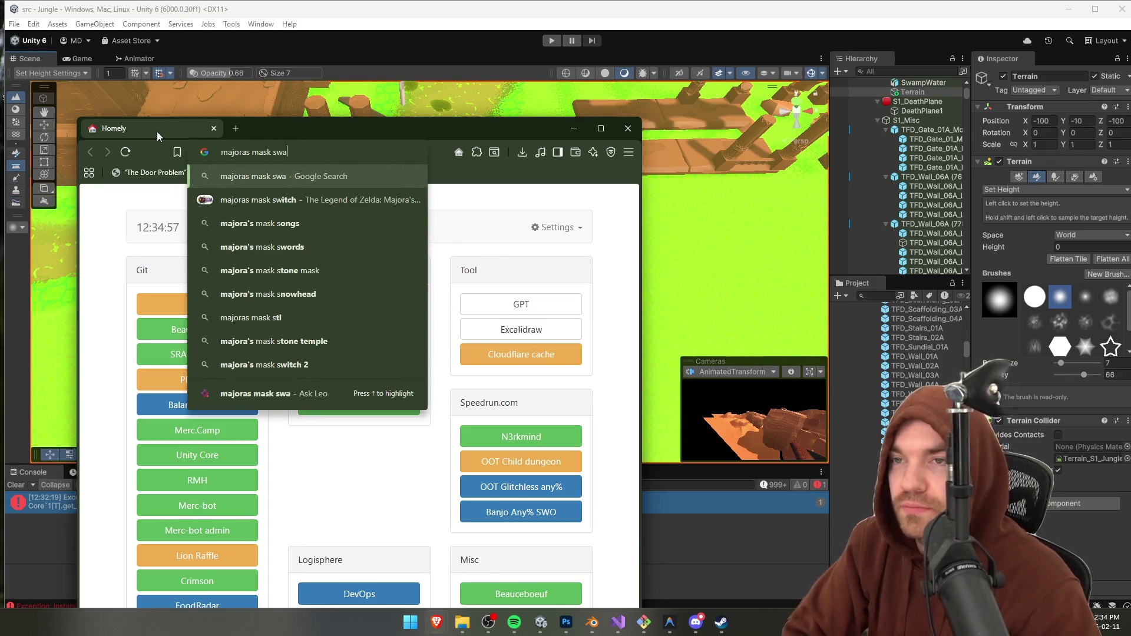
pyautogui.press('Return')
pyautogui.doubleClick(269, 126)
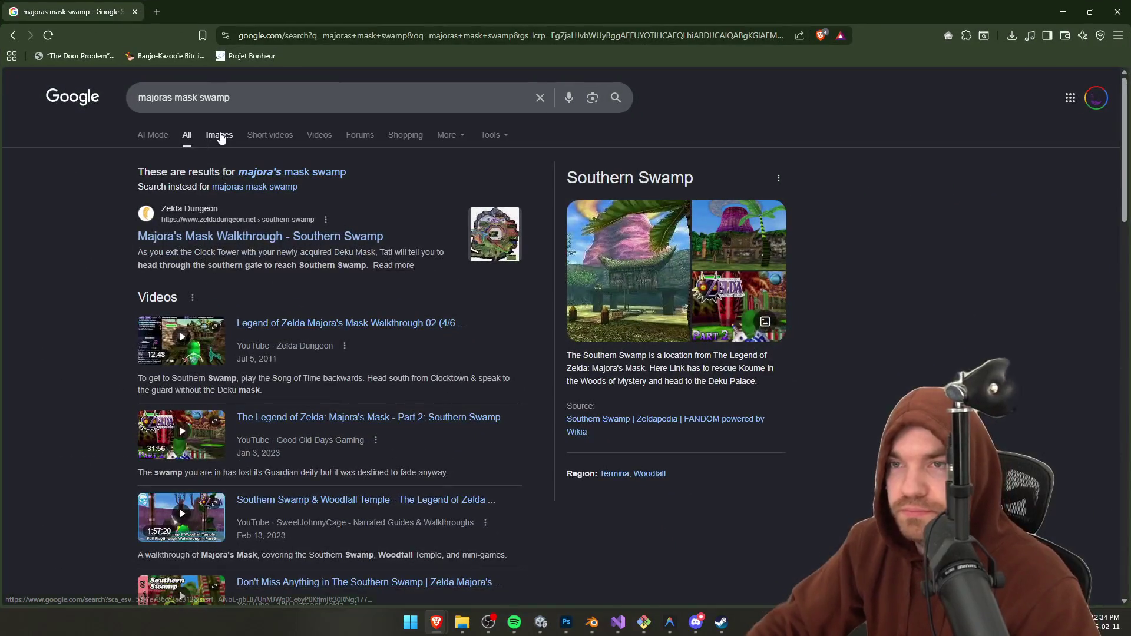
pyautogui.click(222, 135)
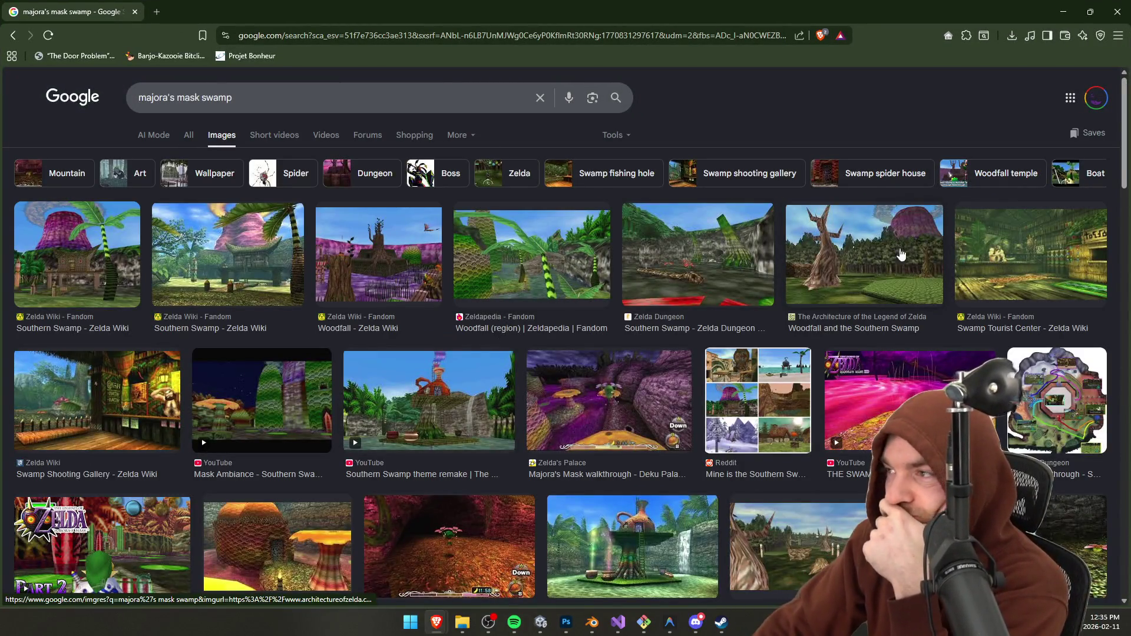
pyautogui.scroll(-6, 694, 265)
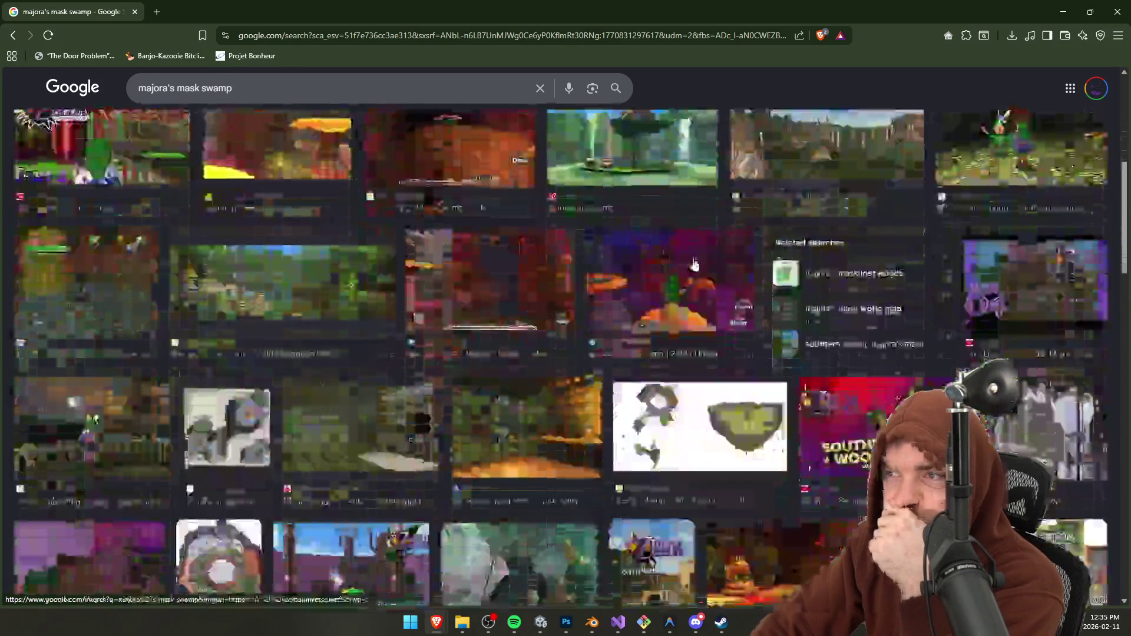
pyautogui.scroll(-5, 695, 265)
pyautogui.scroll(11, 299, 177)
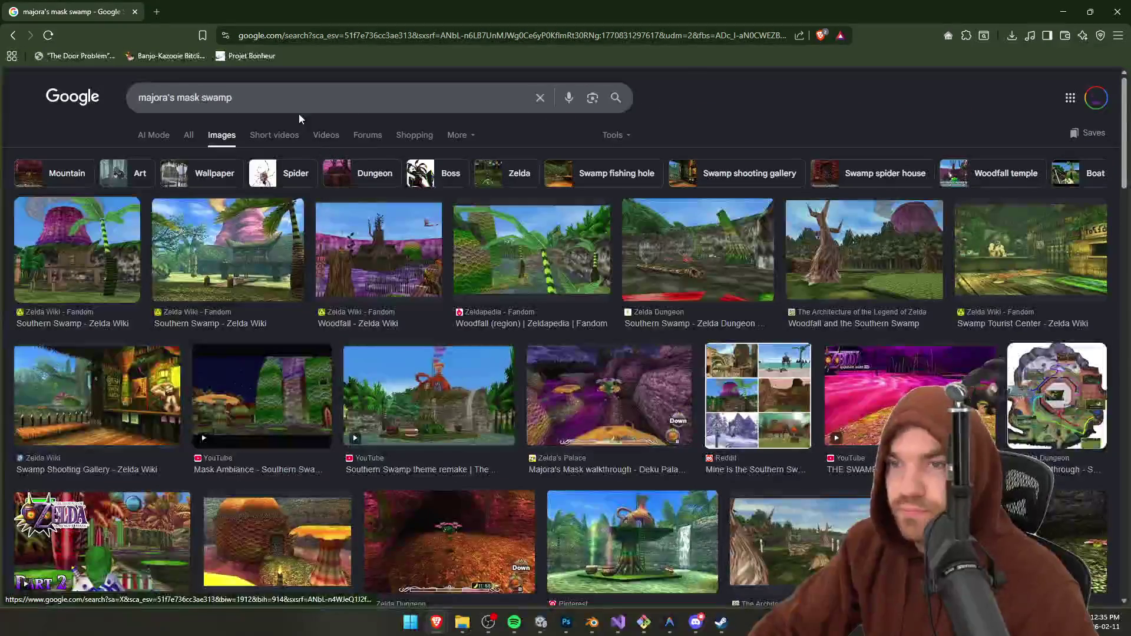
# Step: Refine the image search to 'majoras mask swamp jump', browse results, then return to Unity
pyautogui.click(299, 109)
pyautogui.write('J')
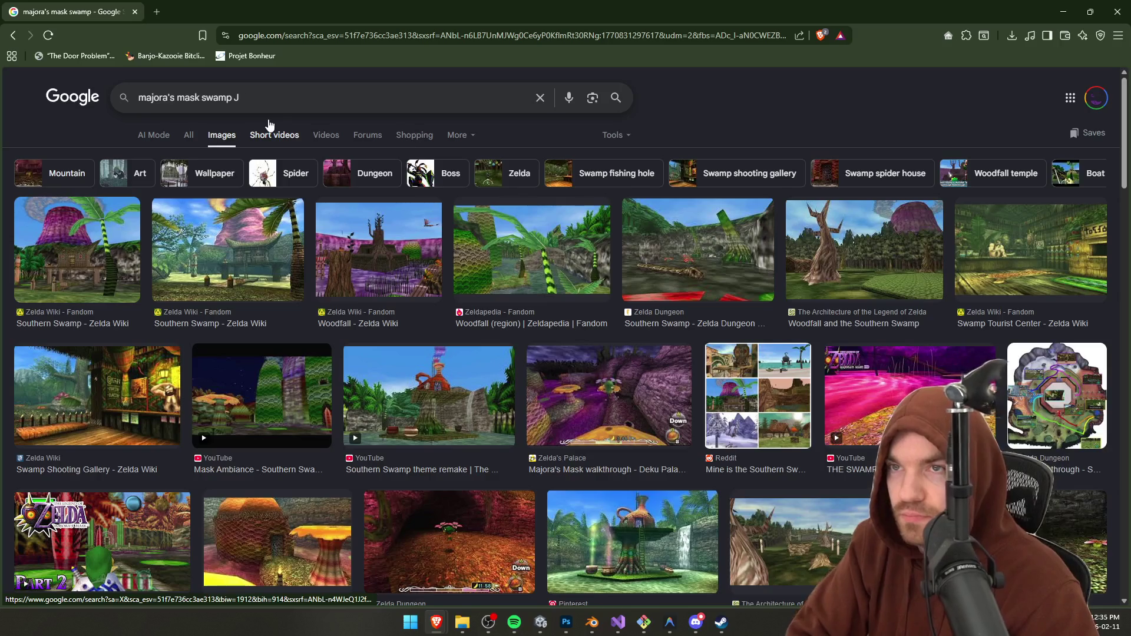
pyautogui.write('Ump')
pyautogui.press('Return')
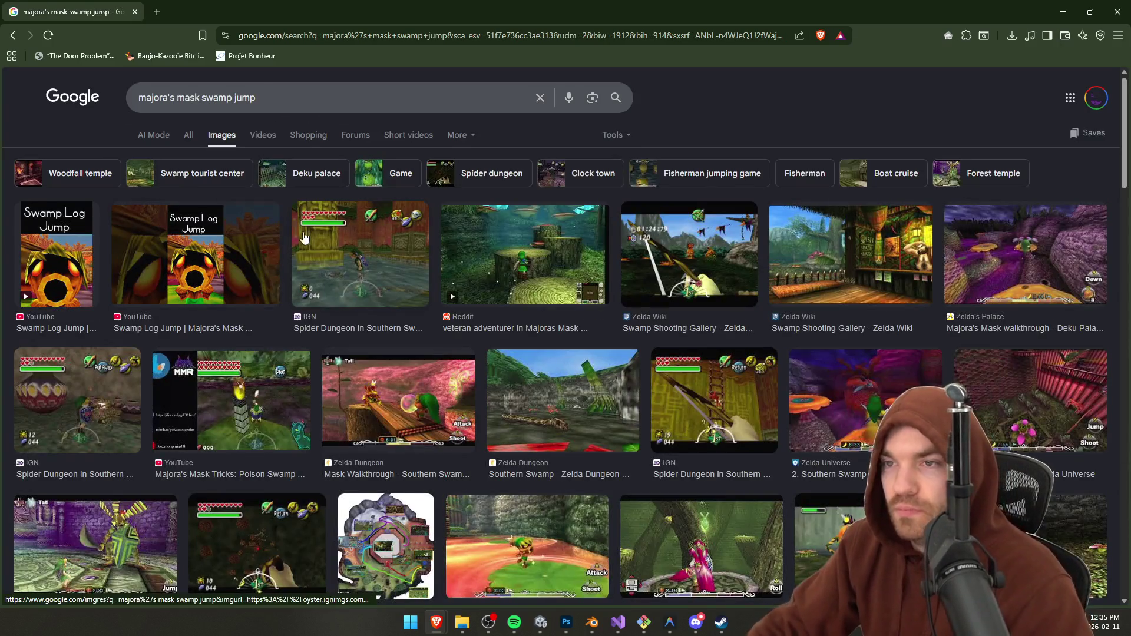
pyautogui.scroll(-5, 528, 268)
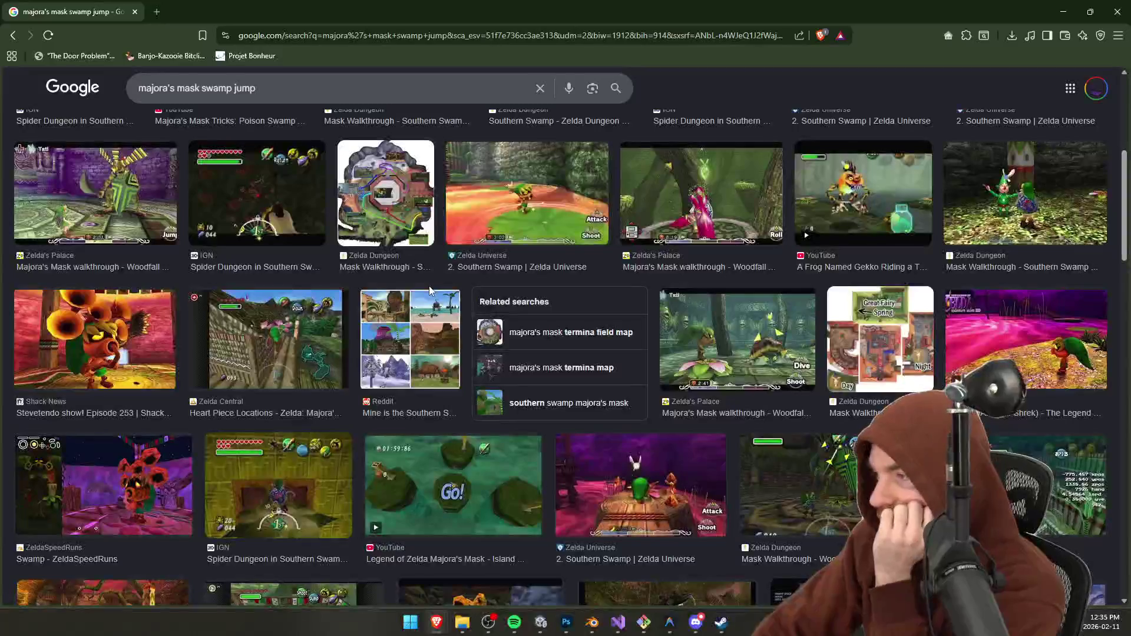
pyautogui.scroll(-5, 428, 321)
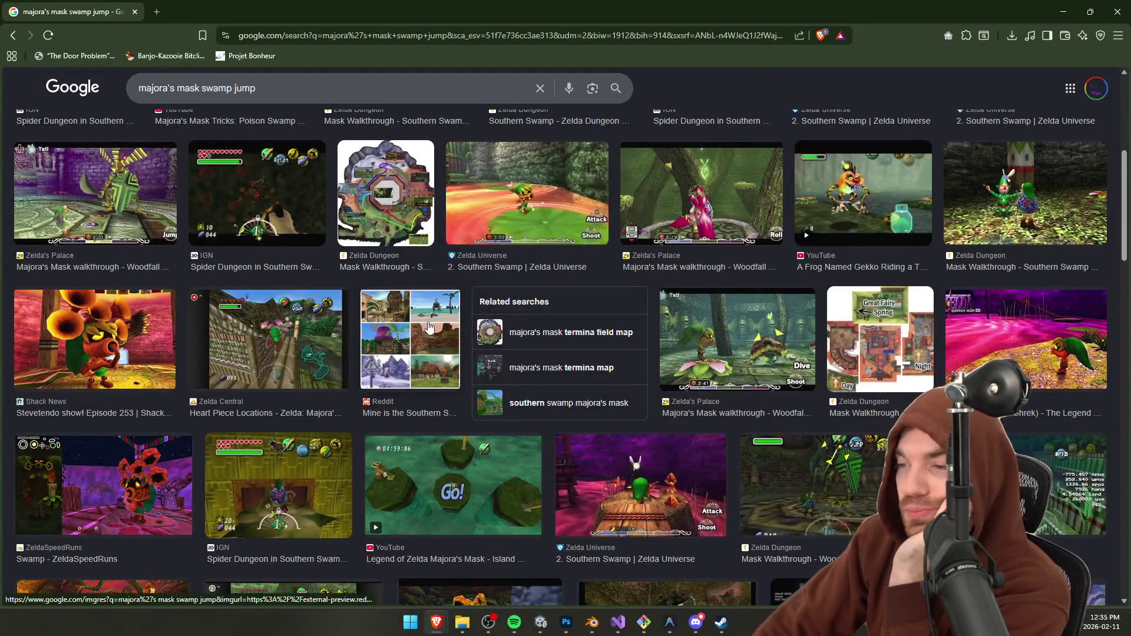
pyautogui.scroll(-2, 448, 333)
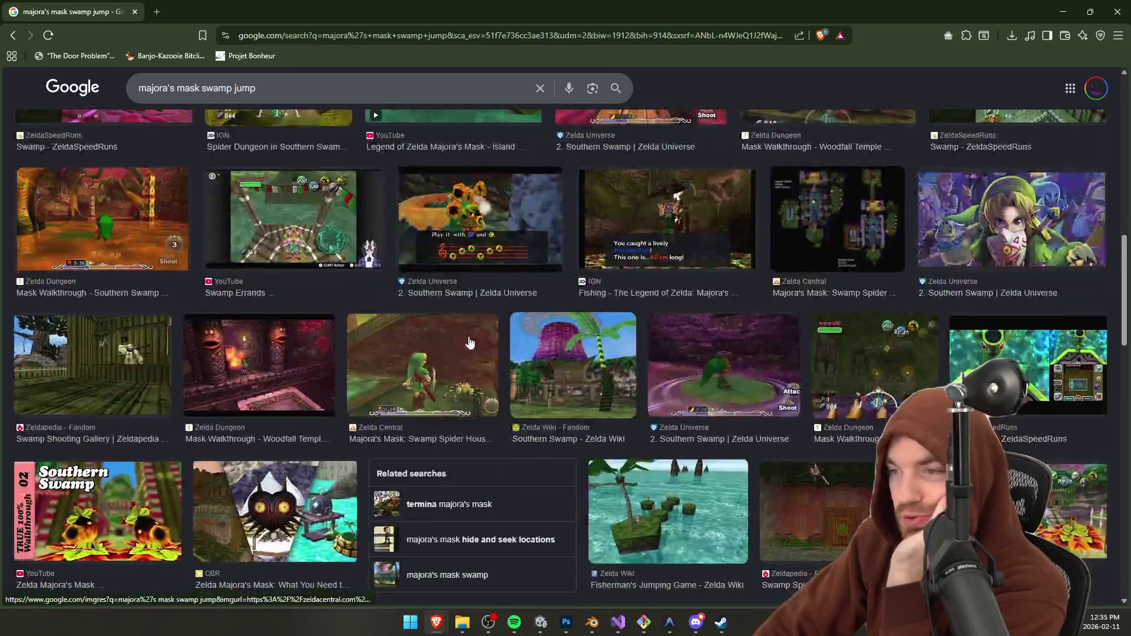
pyautogui.scroll(-1, 742, 396)
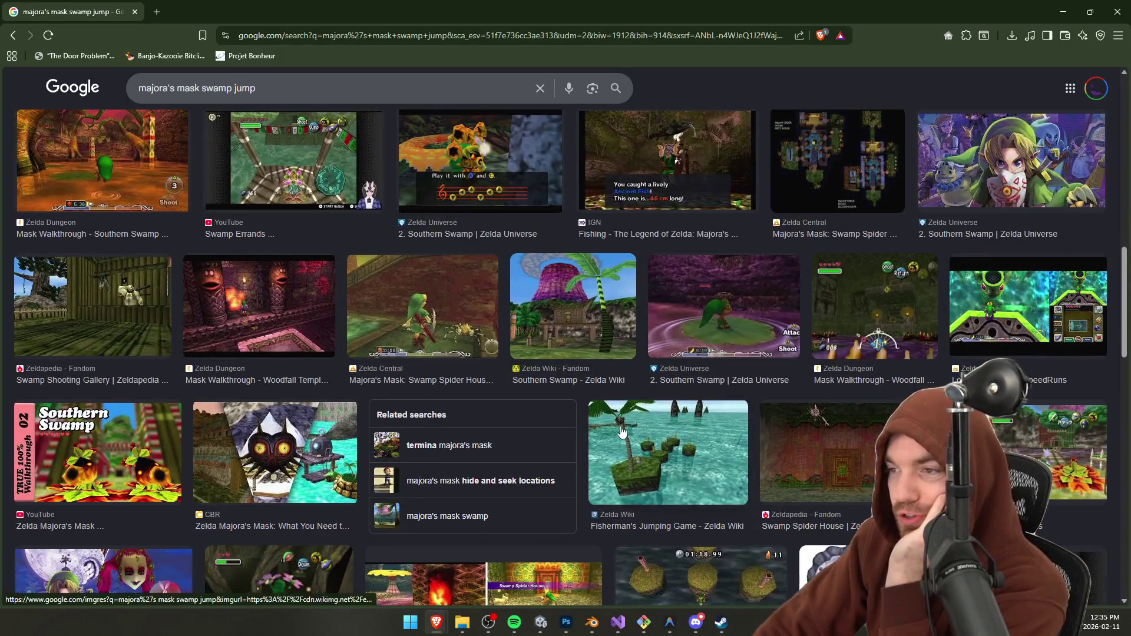
pyautogui.scroll(-8, 405, 417)
pyautogui.scroll(-3, 406, 416)
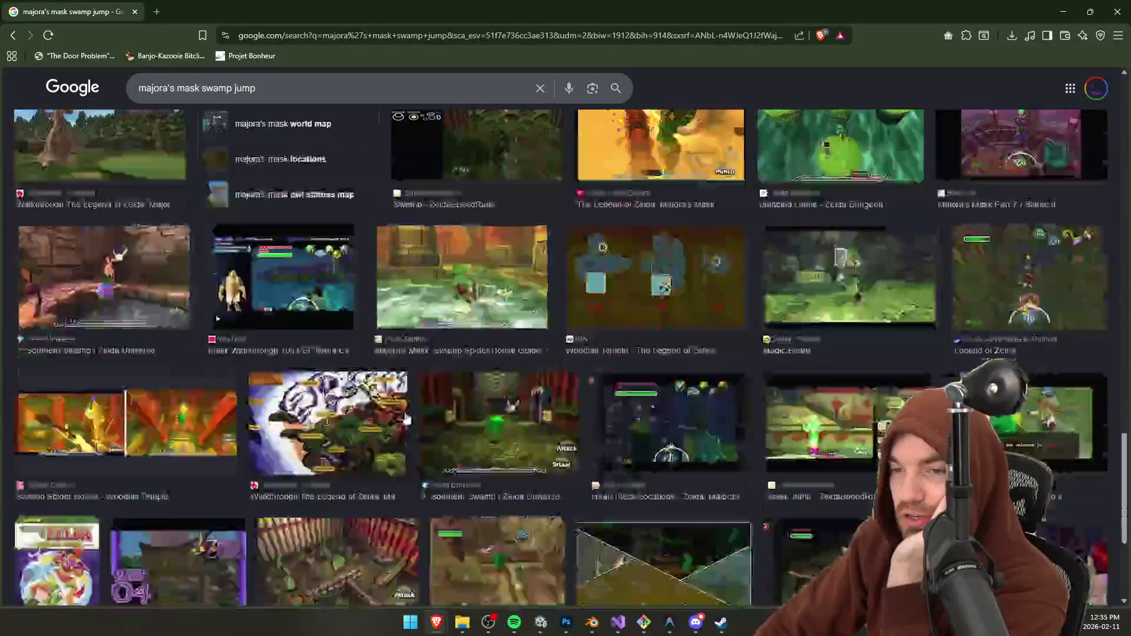
pyautogui.scroll(2, 406, 417)
pyautogui.hotkey('alt', 'Tab')
pyautogui.moveTo(398, 292); pyautogui.dragTo(366, 158)
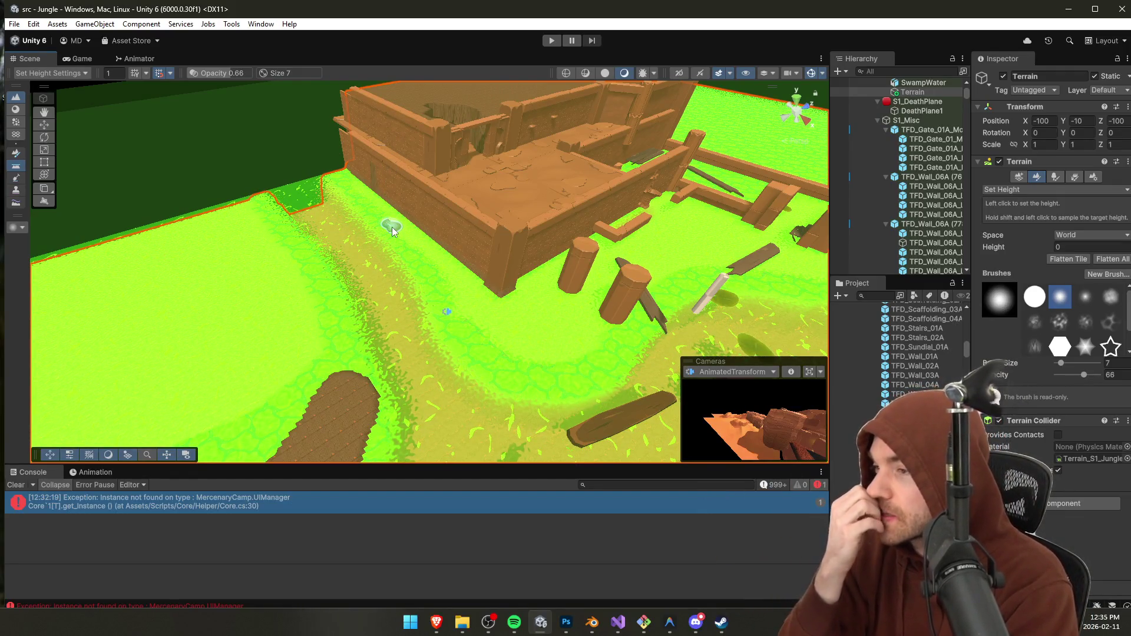
# Step: Browse the Project prefabs to find and preview TFD_Head_Entrance_01A
pyautogui.click(872, 296)
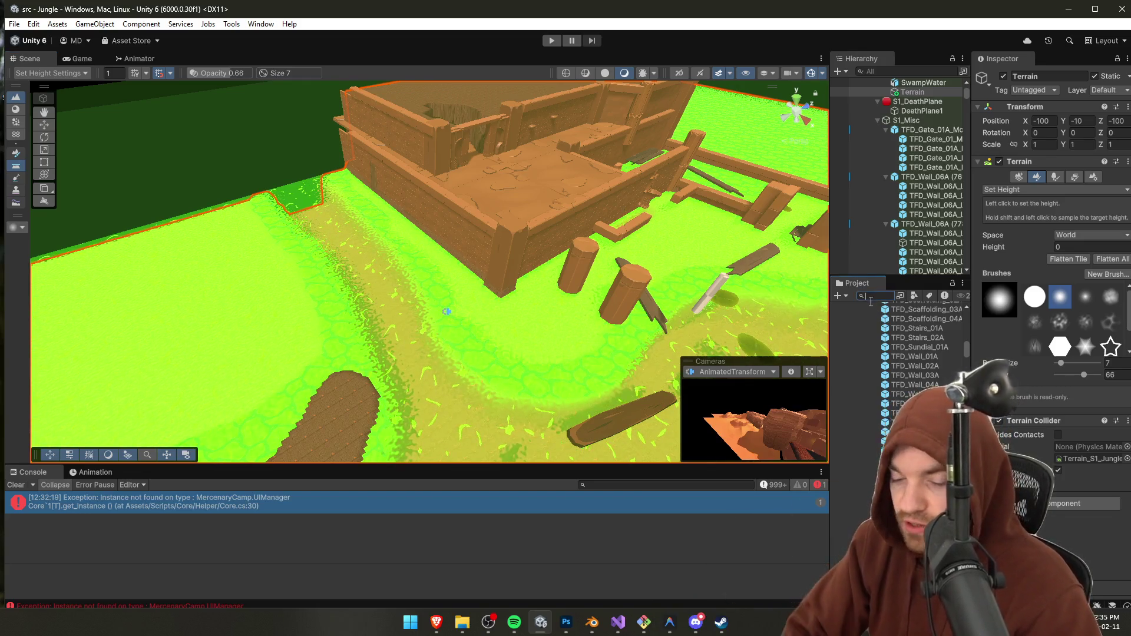
pyautogui.write('Big oct')
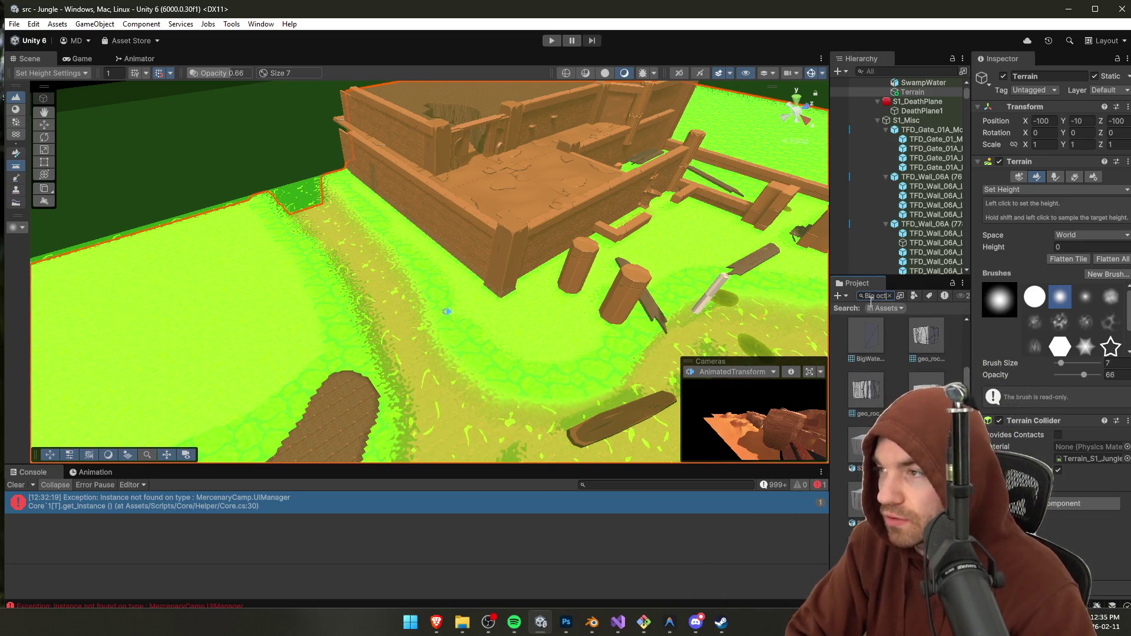
pyautogui.press('BackSpace')
pyautogui.press('BackSpace')
pyautogui.press('BackSpace')
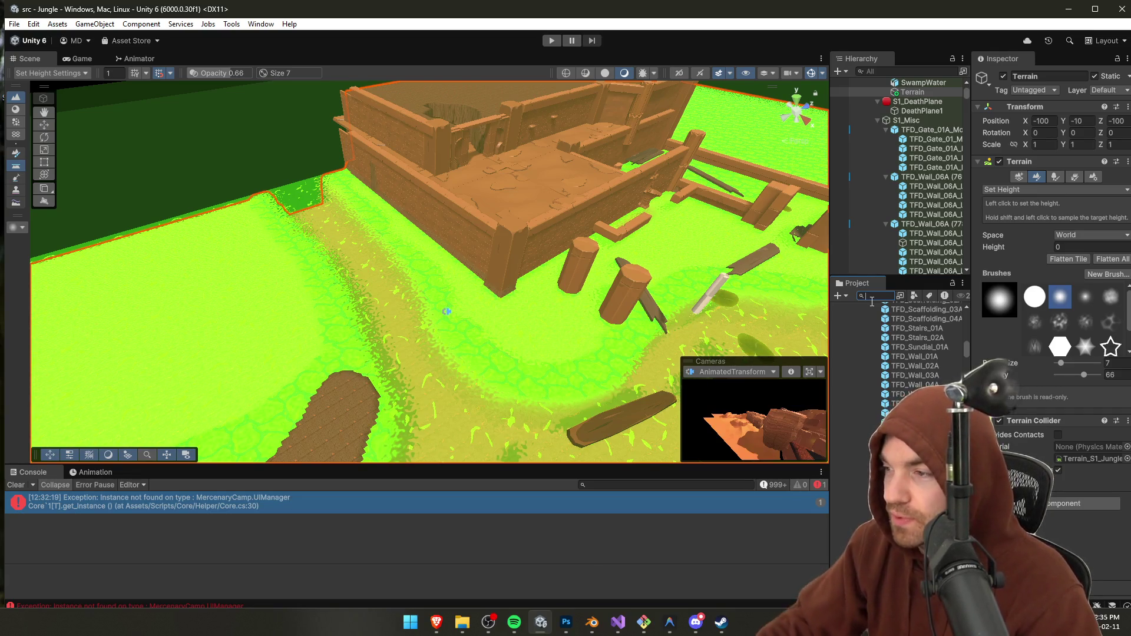
pyautogui.scroll(3, 922, 354)
pyautogui.click(918, 360)
pyautogui.press('Up')
pyautogui.press('Up')
pyautogui.press('Up')
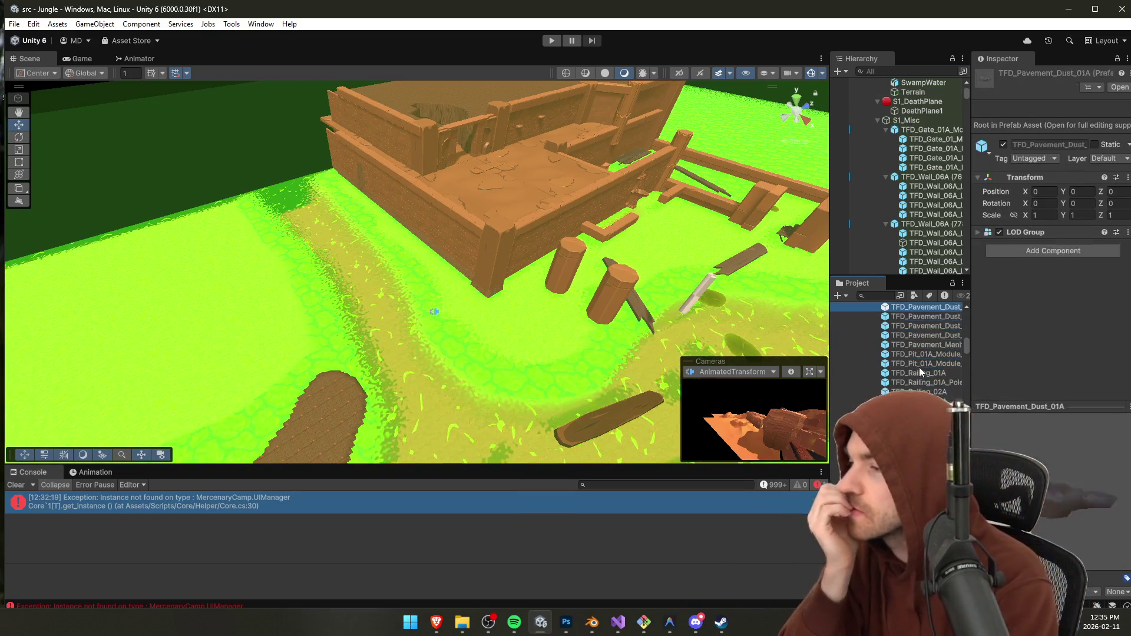
pyautogui.press('Down')
pyautogui.press('Down')
pyautogui.press('Down')
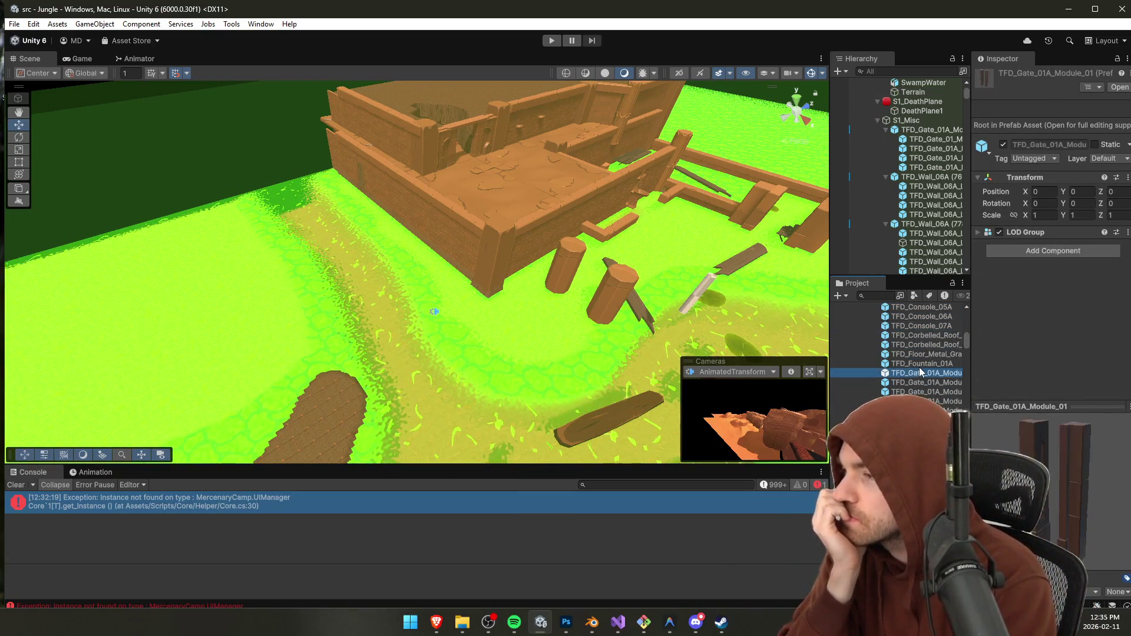
# Step: Drop TFD_Head_Entrance_01A into the scene and move it onto the grass beside the path
pyautogui.moveTo(897, 430)
pyautogui.mouseDown()
pyautogui.moveTo(304, 230)
pyautogui.moveTo(313, 234)
pyautogui.moveTo(294, 117)
pyautogui.moveTo(298, 147)
pyautogui.mouseUp()
pyautogui.press('w')
pyautogui.moveTo(304, 203); pyautogui.dragTo(297, 200)
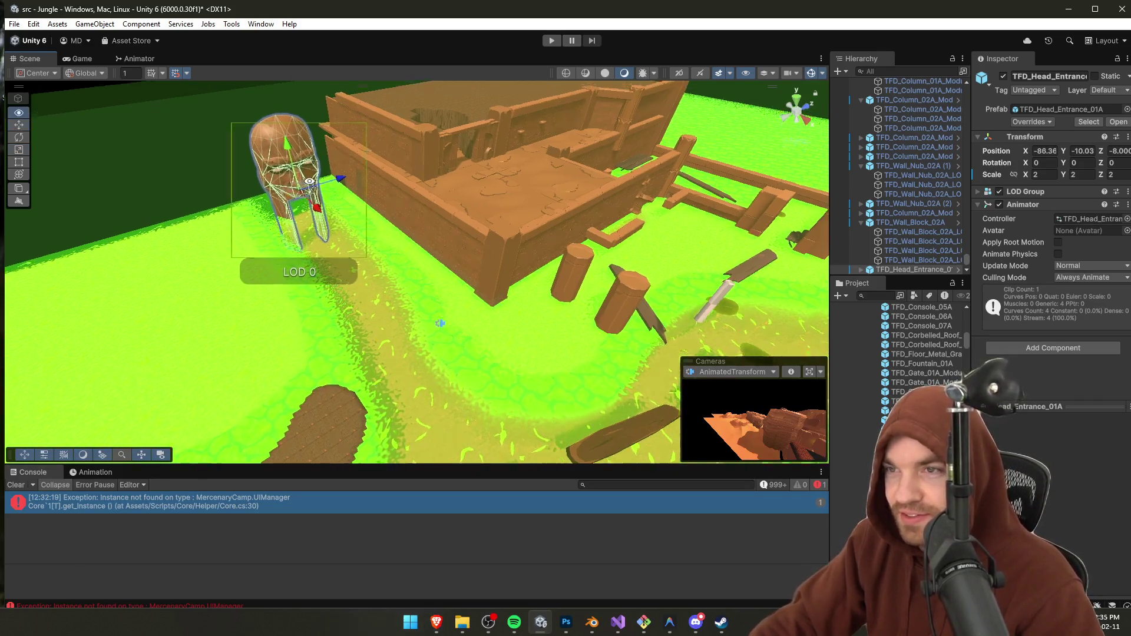
pyautogui.scroll(5, 461, 215)
pyautogui.moveTo(462, 215); pyautogui.dragTo(412, 210)
pyautogui.moveTo(350, 177)
pyautogui.mouseDown()
pyautogui.moveTo(347, 168)
pyautogui.moveTo(318, 183)
pyautogui.moveTo(317, 220)
pyautogui.moveTo(447, 223)
pyautogui.moveTo(441, 272)
pyautogui.moveTo(491, 349)
pyautogui.moveTo(309, 322)
pyautogui.mouseUp()
# Step: Select the existing water lily in the scene and duplicate it with Ctrl+D
pyautogui.click(441, 271)
pyautogui.click(365, 312)
pyautogui.click(501, 254)
pyautogui.moveTo(501, 253)
pyautogui.mouseDown()
pyautogui.moveTo(448, 283)
pyautogui.moveTo(433, 262)
pyautogui.moveTo(442, 258)
pyautogui.mouseUp()
pyautogui.click(416, 303)
pyautogui.click(423, 268)
pyautogui.click(886, 270)
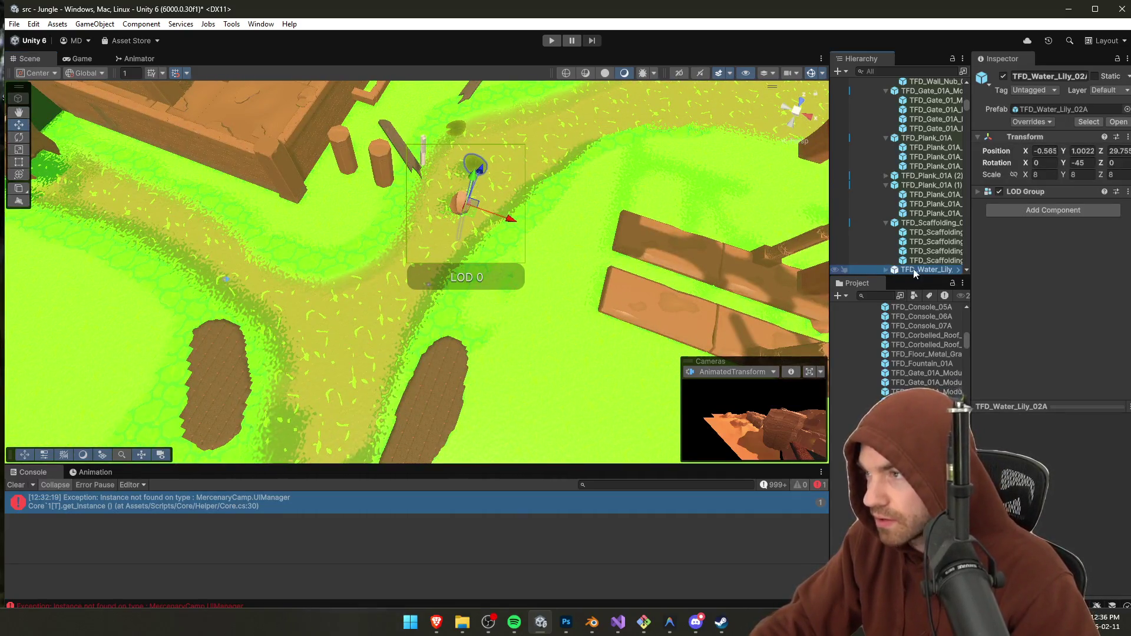
pyautogui.moveTo(681, 231)
pyautogui.mouseDown()
pyautogui.moveTo(557, 263)
pyautogui.moveTo(556, 229)
pyautogui.moveTo(268, 312)
pyautogui.moveTo(298, 302)
pyautogui.mouseUp()
pyautogui.hotkey('ctrl', 'd')
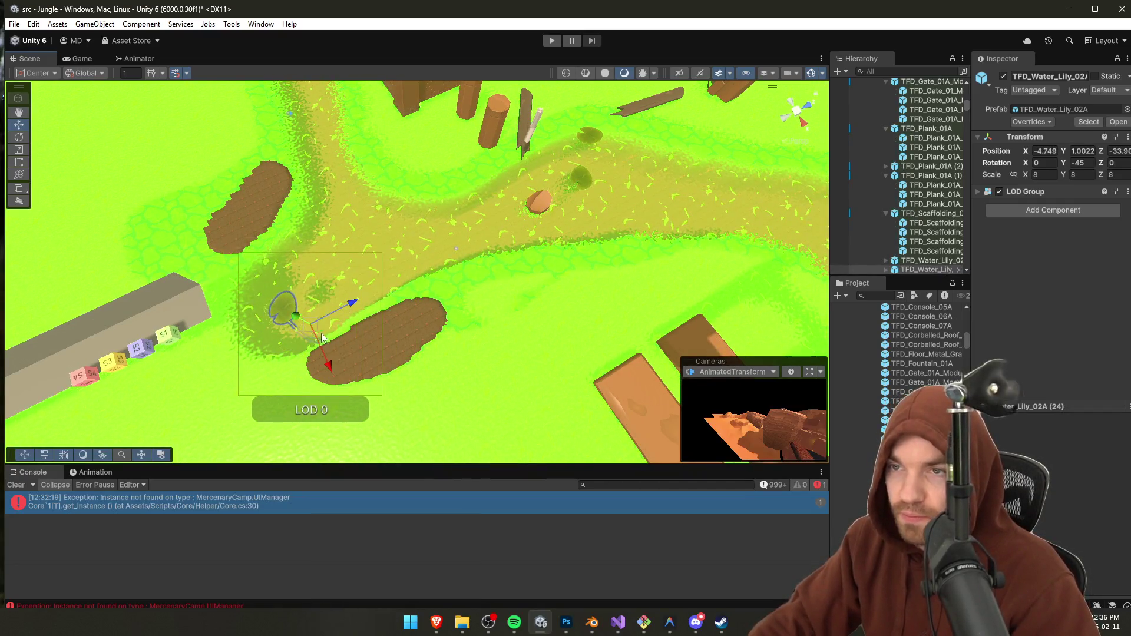
pyautogui.press('f')
pyautogui.scroll(-5, 459, 335)
# Step: Search the Project for 'LILY' and preview the water lily assets up to TFD_Water_Lily_03A
pyautogui.click(884, 294)
pyautogui.write('LILY')
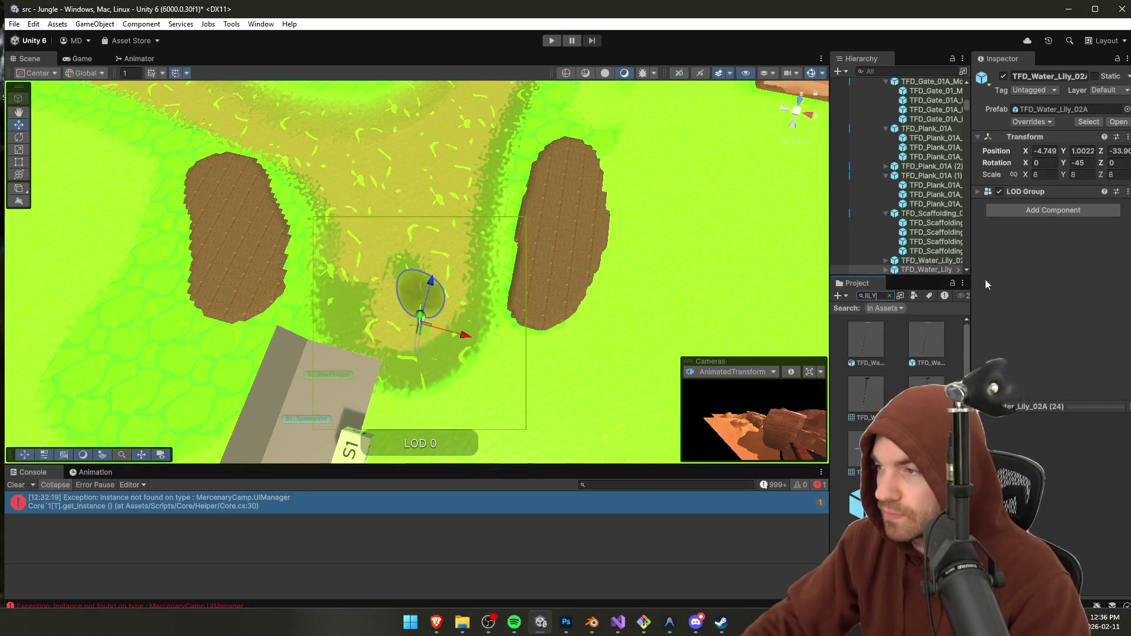
pyautogui.press('Down')
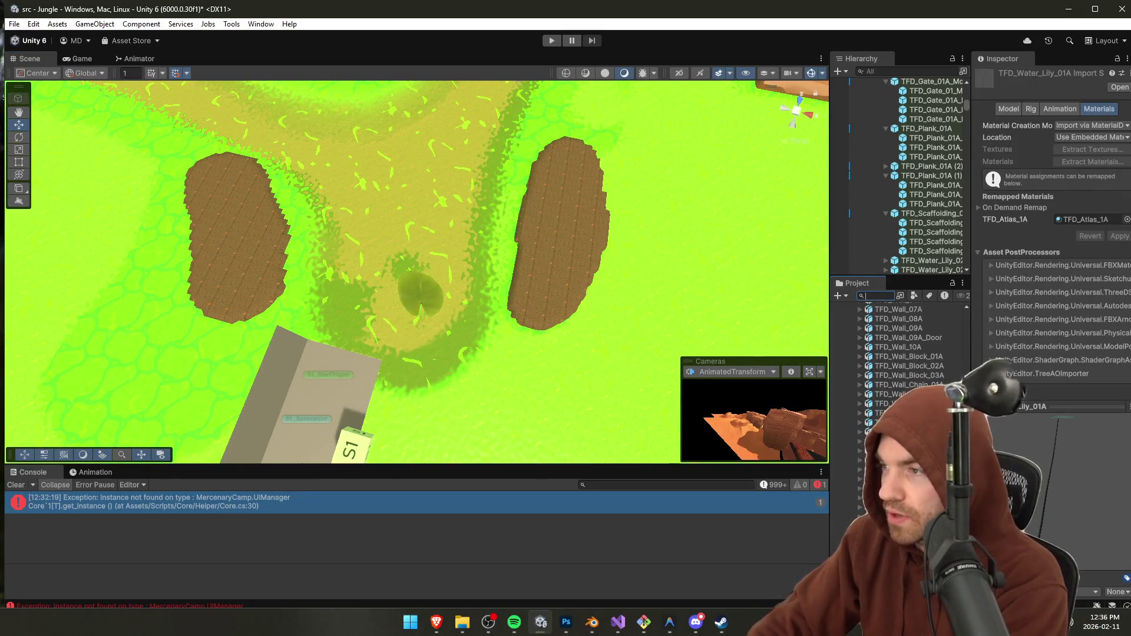
pyautogui.press('Down')
pyautogui.scroll(5, 472, 369)
pyautogui.moveTo(472, 369)
pyautogui.mouseDown()
pyautogui.moveTo(673, 327)
pyautogui.moveTo(637, 318)
pyautogui.mouseUp()
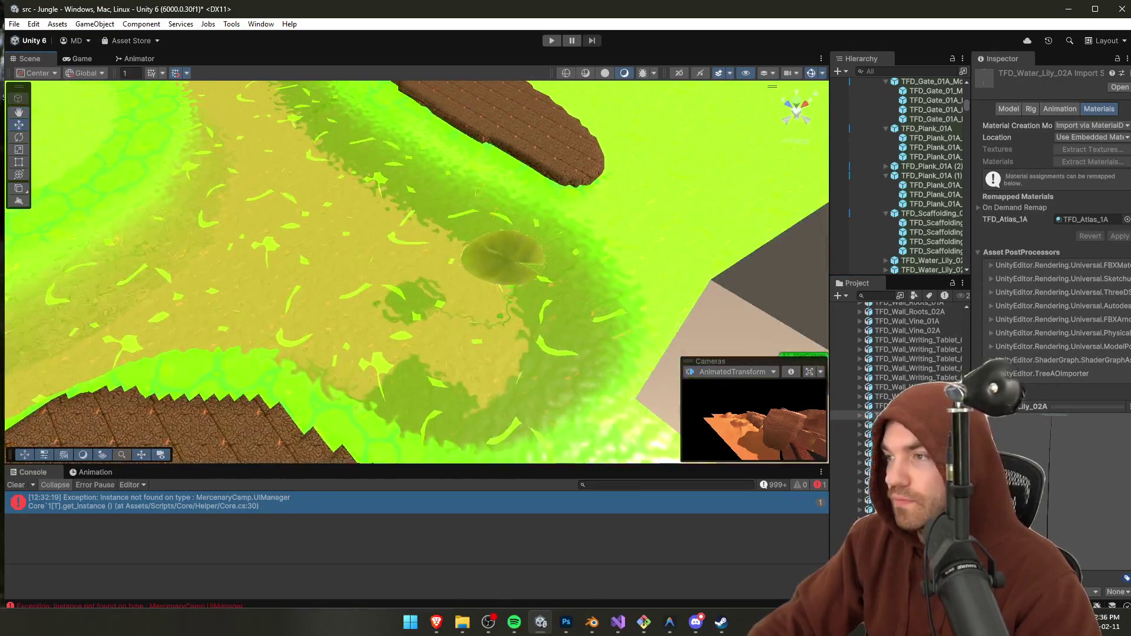
pyautogui.press('Down')
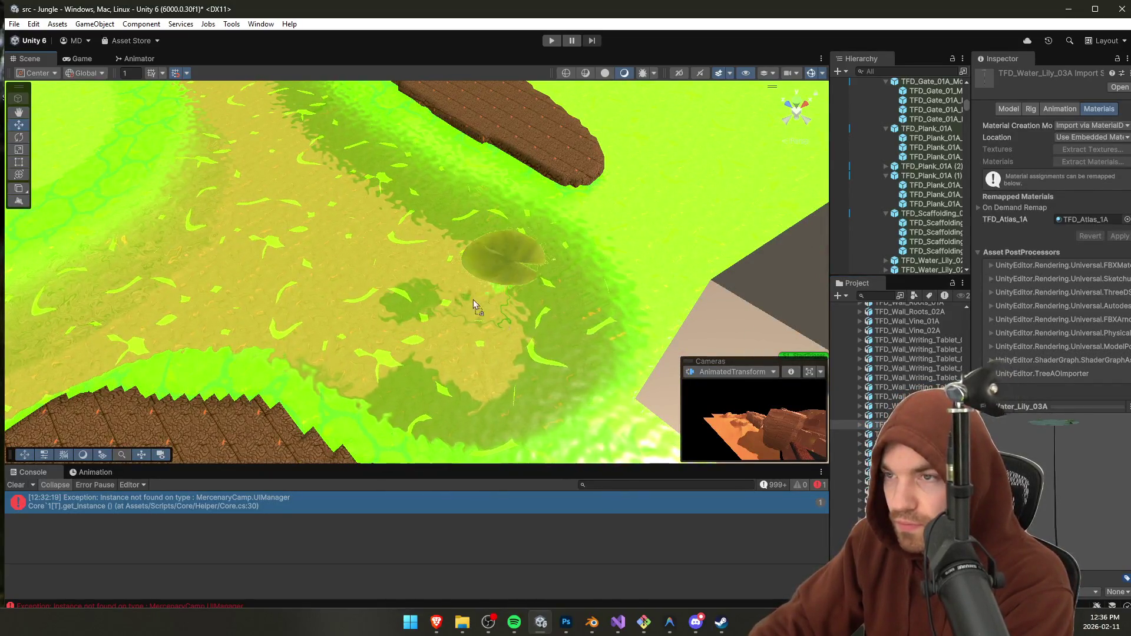
pyautogui.click(648, 203)
pyautogui.moveTo(649, 203); pyautogui.dragTo(659, 218)
pyautogui.press('f')
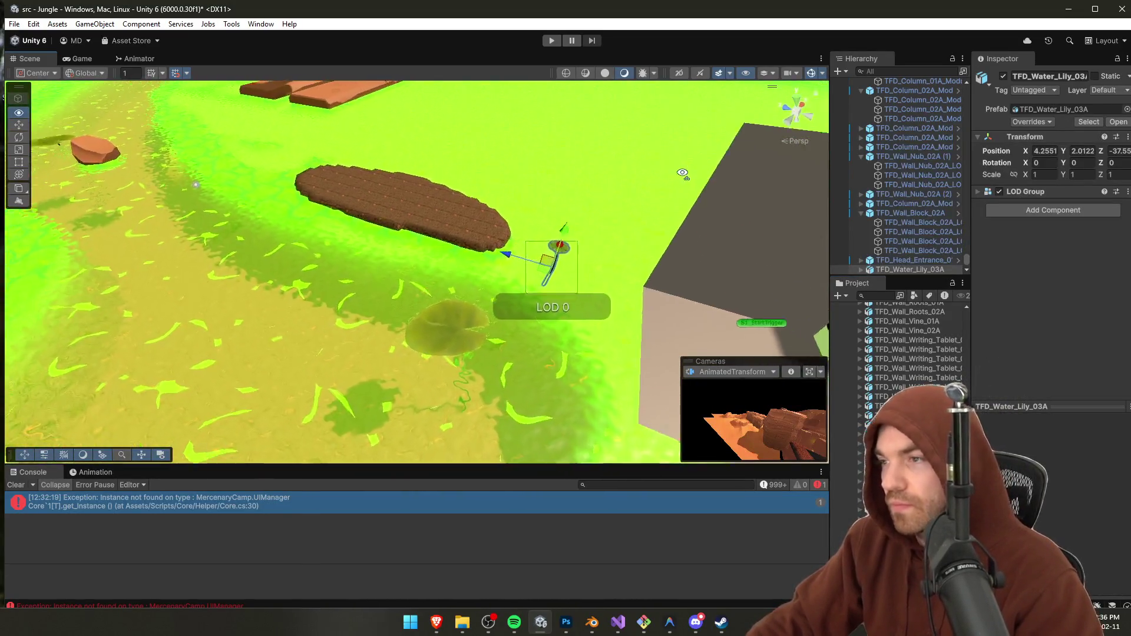
# Step: Drag the four lily prefabs TFD_Water_Lily_01A–04A onto the swamp and move the large one aside
pyautogui.click(878, 406)
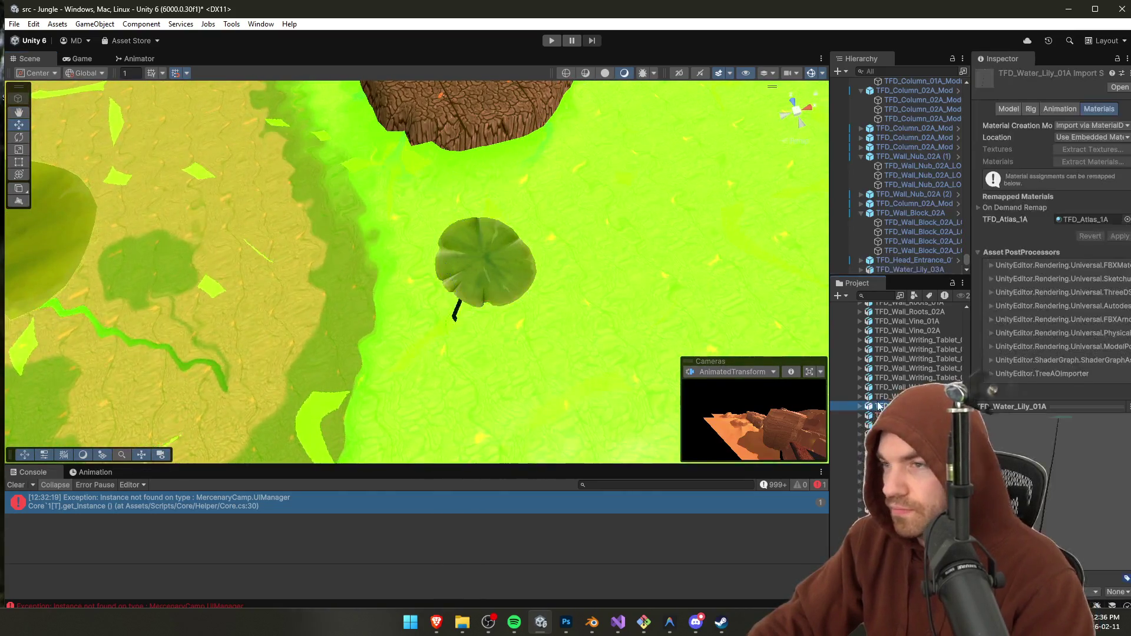
pyautogui.keyDown('shift'); pyautogui.click(879, 435); pyautogui.keyUp('shift')
pyautogui.moveTo(879, 434); pyautogui.dragTo(646, 313)
pyautogui.scroll(-3, 617, 293)
pyautogui.click(589, 289)
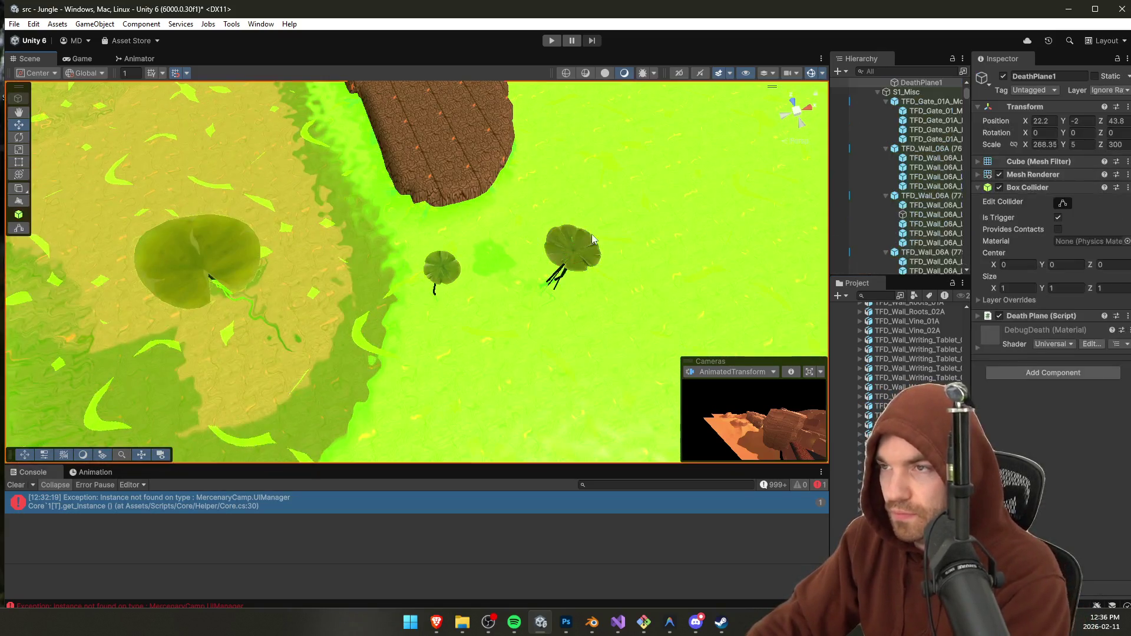
pyautogui.click(549, 283)
pyautogui.moveTo(549, 283); pyautogui.dragTo(481, 325)
# Step: Duplicate the small lily TFD_Water_Lily_03A and move the copy onto the water
pyautogui.click(575, 250)
pyautogui.hotkey('ctrl', 'd')
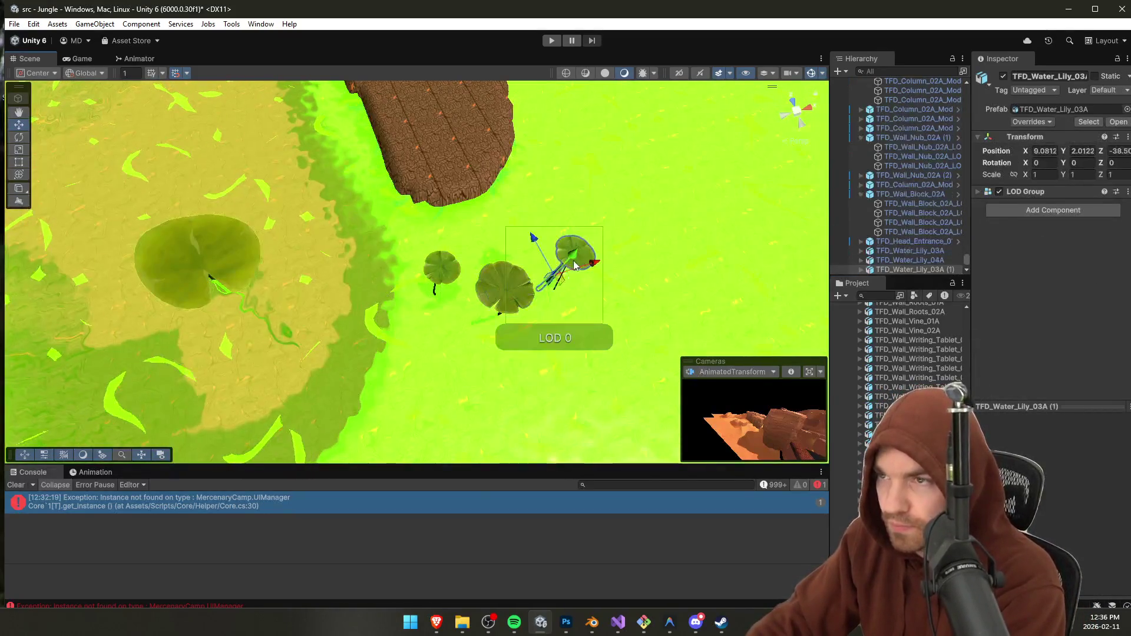
pyautogui.moveTo(571, 293); pyautogui.dragTo(492, 258)
pyautogui.click(574, 250)
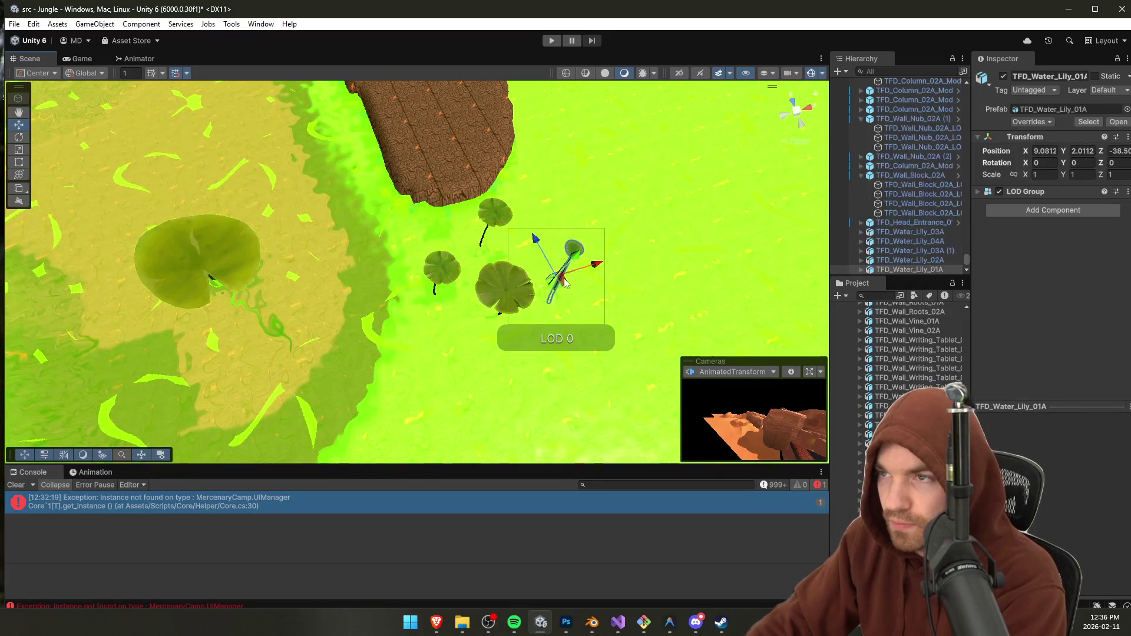
pyautogui.press('f')
pyautogui.moveTo(593, 266); pyautogui.dragTo(525, 290)
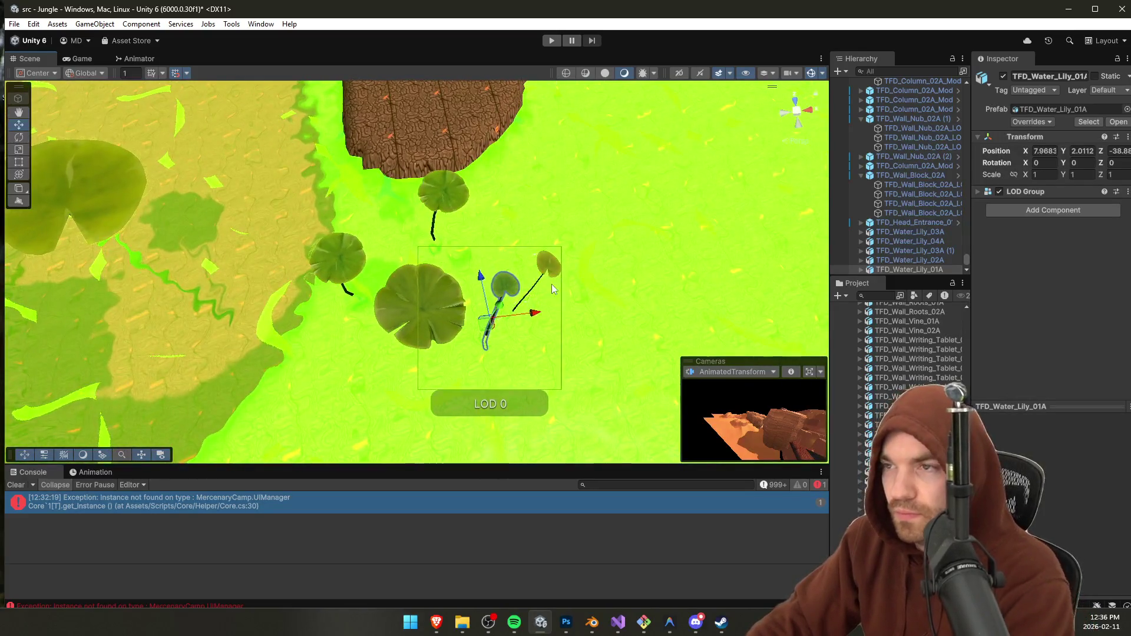
# Step: Select the large lily TFD_Water_Lily_04A in the Hierarchy and frame it in view
pyautogui.moveTo(193, 218); pyautogui.dragTo(151, 145)
pyautogui.click(151, 145)
pyautogui.click(857, 251)
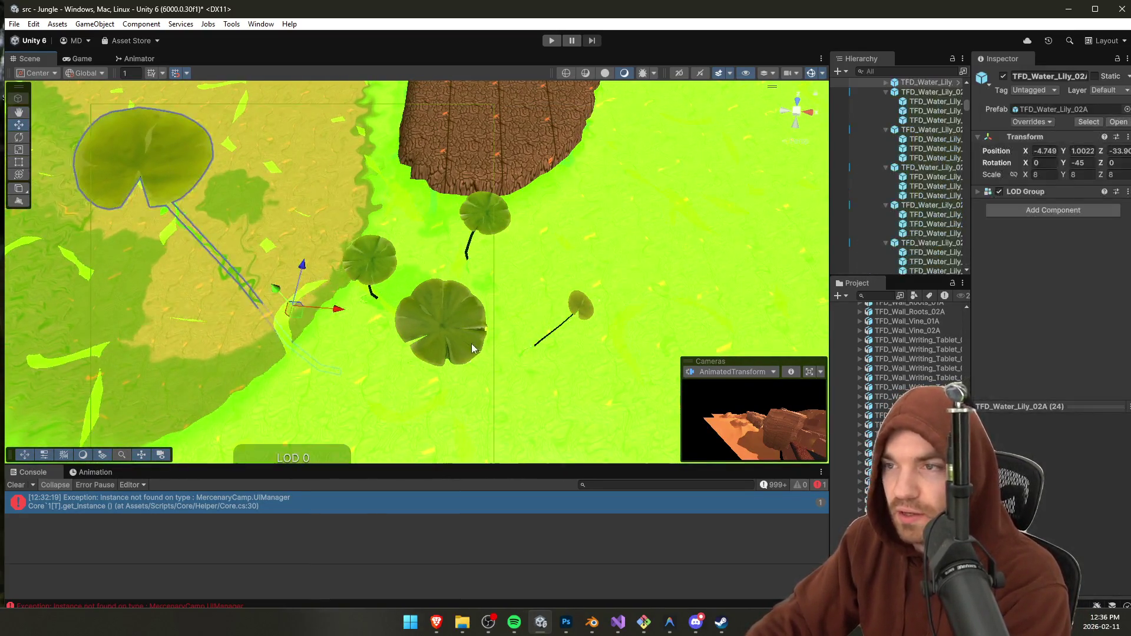
pyautogui.press('f')
pyautogui.scroll(-1, 857, 251)
pyautogui.scroll(-2, 412, 289)
pyautogui.moveTo(399, 301); pyautogui.dragTo(516, 301)
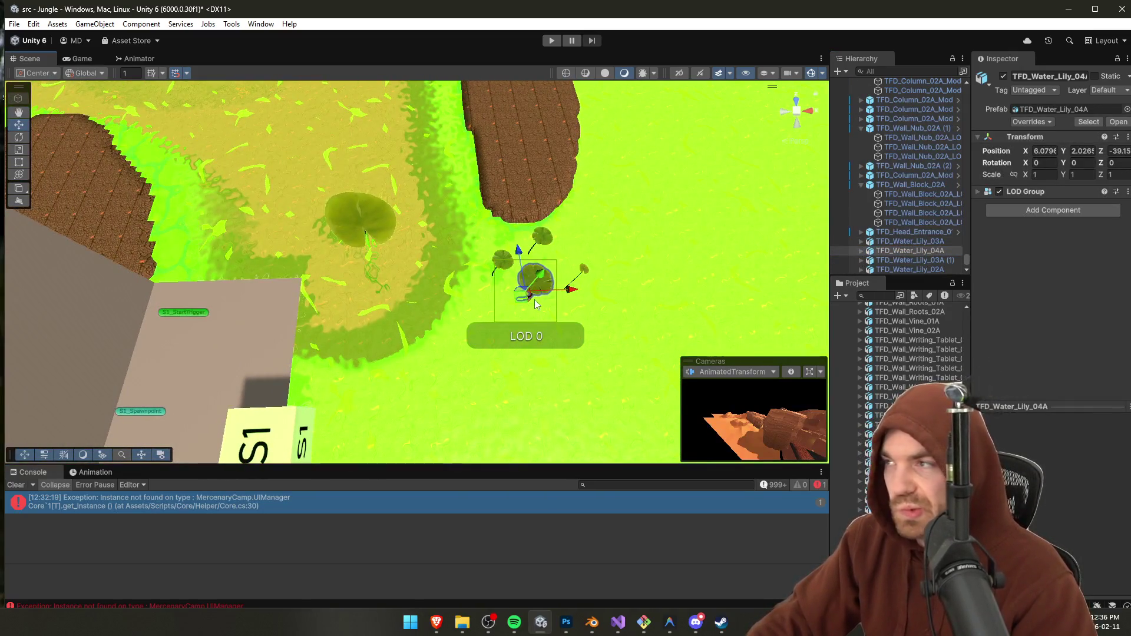
pyautogui.click(864, 252)
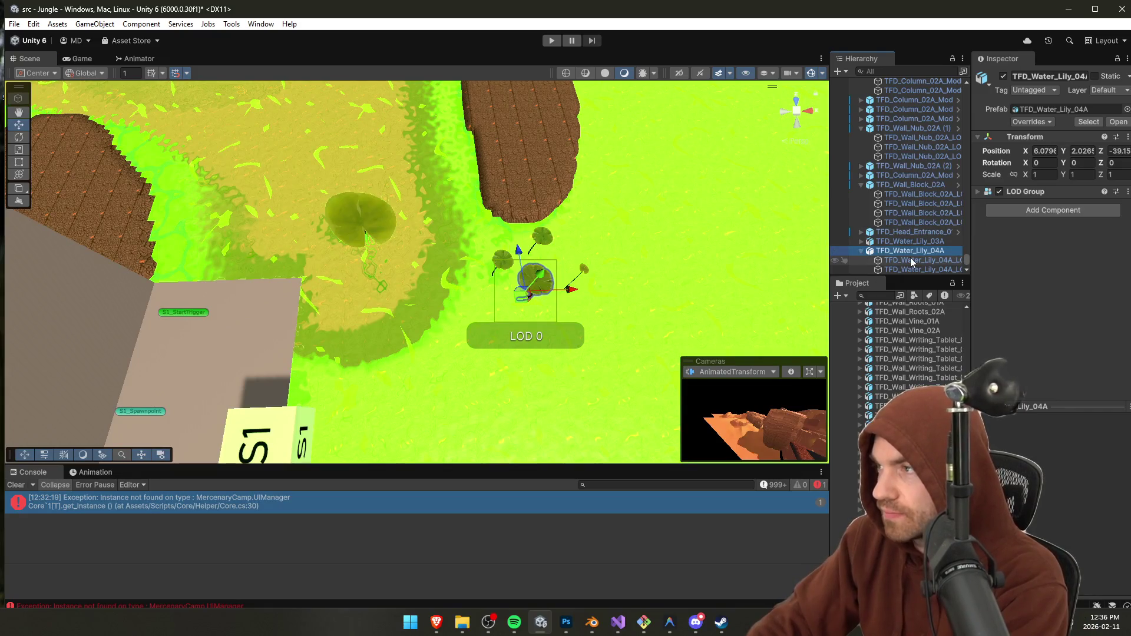
# Step: Add a Mesh Collider to 04A's first LOD mesh, then move and enlarge the lily
pyautogui.scroll(-1, 911, 261)
pyautogui.click(921, 235)
pyautogui.click(1060, 229)
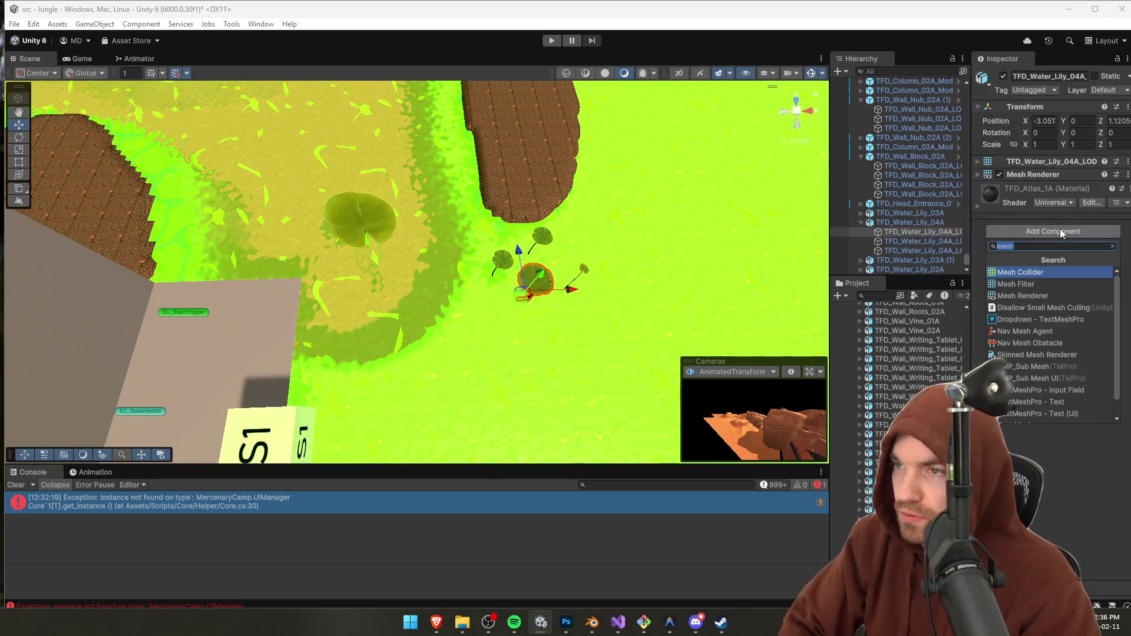
pyautogui.press('Return')
pyautogui.moveTo(524, 311)
pyautogui.mouseDown()
pyautogui.moveTo(357, 232)
pyautogui.moveTo(362, 242)
pyautogui.mouseUp()
pyautogui.click(361, 246)
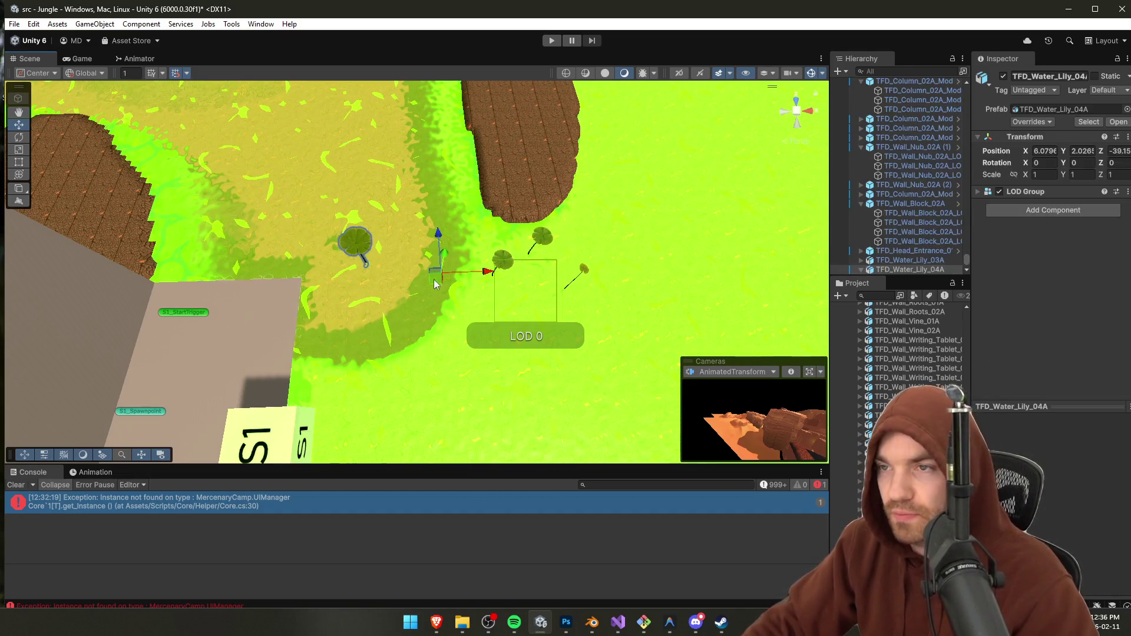
pyautogui.press('r')
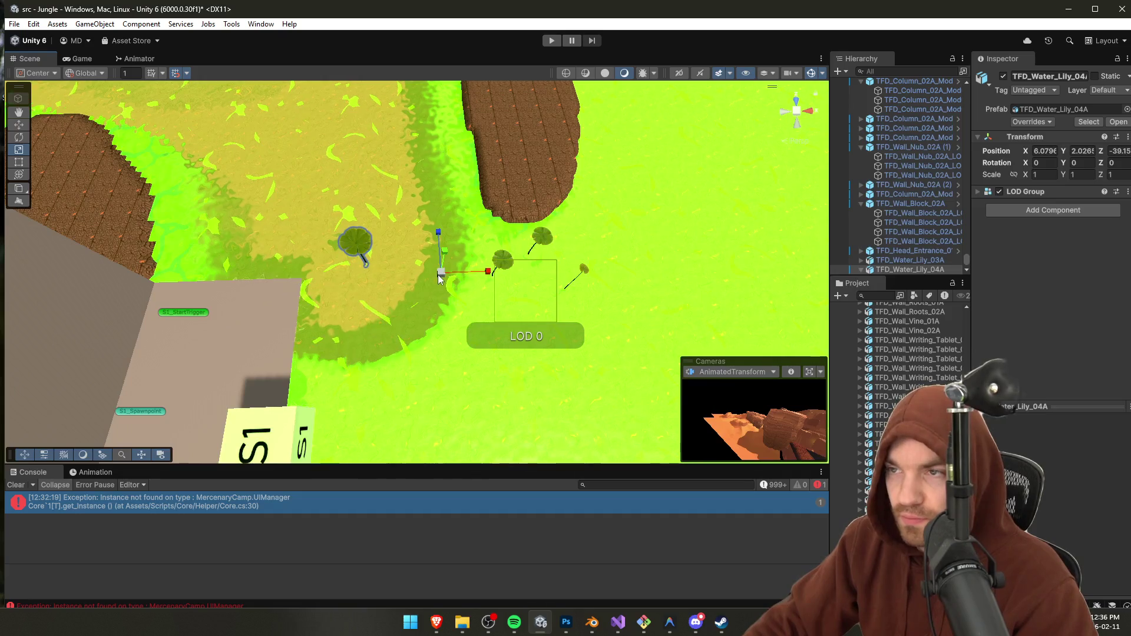
pyautogui.moveTo(439, 277); pyautogui.dragTo(444, 229)
# Step: Reset the LOD mesh's X and Y position to 0
pyautogui.scroll(-2, 922, 243)
pyautogui.click(924, 232)
pyautogui.click(924, 241)
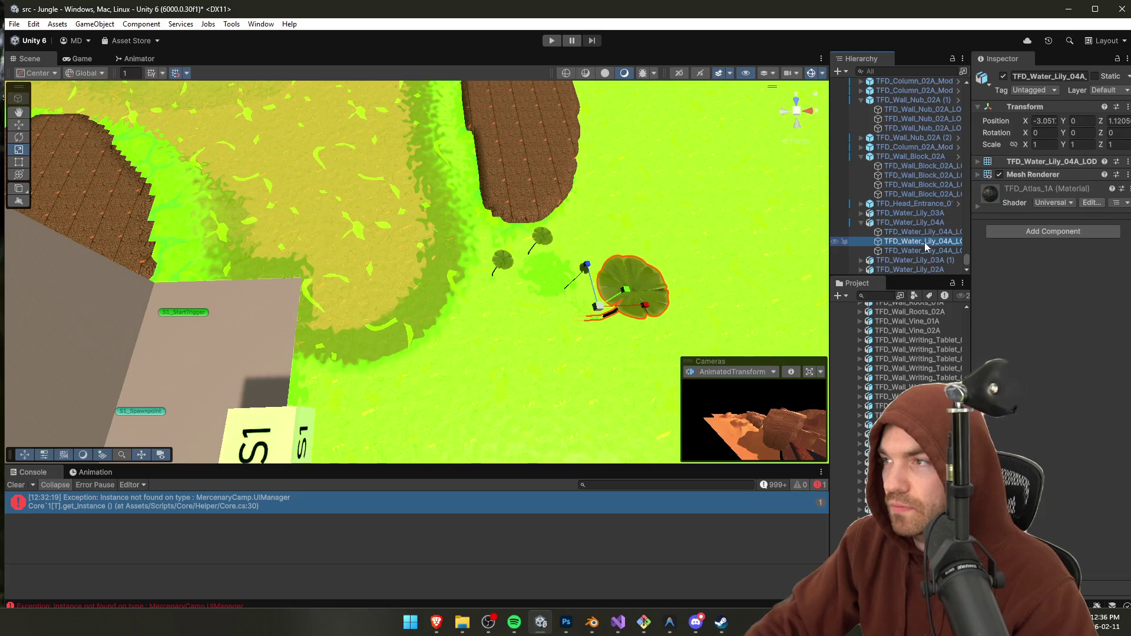
pyautogui.click(922, 233)
pyautogui.click(1045, 121)
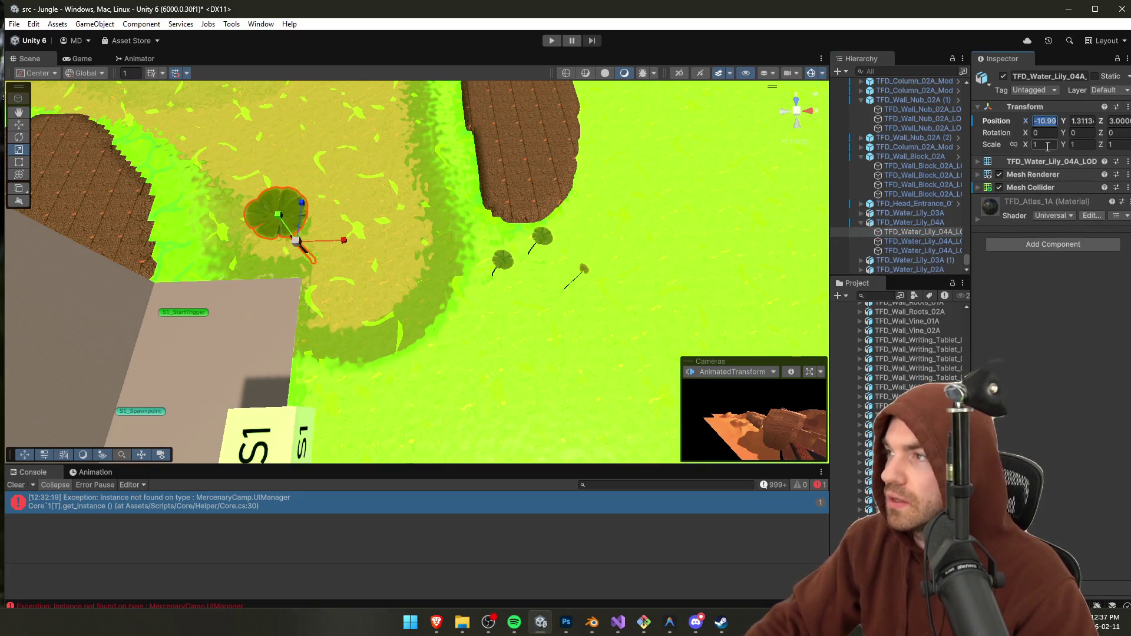
pyautogui.write('0')
pyautogui.press('Tab')
pyautogui.press('Tab')
pyautogui.write('0')
# Step: Move the parent TFD_Water_Lily_04A onto the path and lower it to water level
pyautogui.click(600, 321)
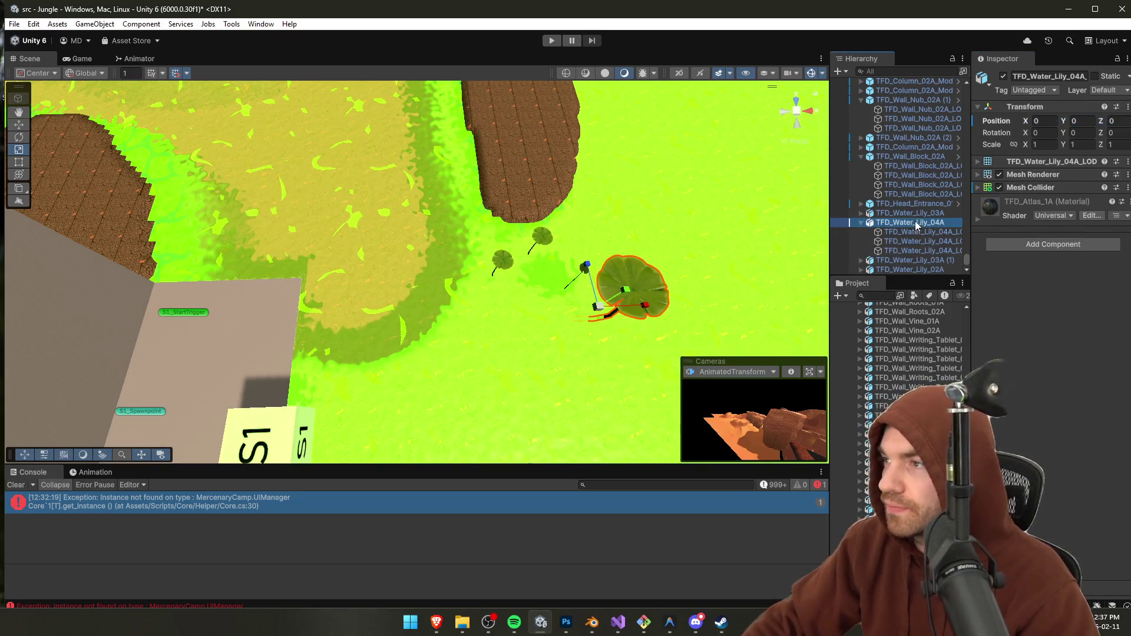
pyautogui.moveTo(600, 317)
pyautogui.mouseDown()
pyautogui.moveTo(303, 257)
pyautogui.moveTo(384, 244)
pyautogui.moveTo(378, 178)
pyautogui.mouseUp()
pyautogui.moveTo(383, 236)
pyautogui.mouseDown()
pyautogui.moveTo(399, 288)
pyautogui.moveTo(500, 282)
pyautogui.moveTo(475, 319)
pyautogui.moveTo(499, 327)
pyautogui.moveTo(724, 336)
pyautogui.moveTo(483, 289)
pyautogui.mouseUp()
pyautogui.press('e')
pyautogui.scroll(-5, 462, 283)
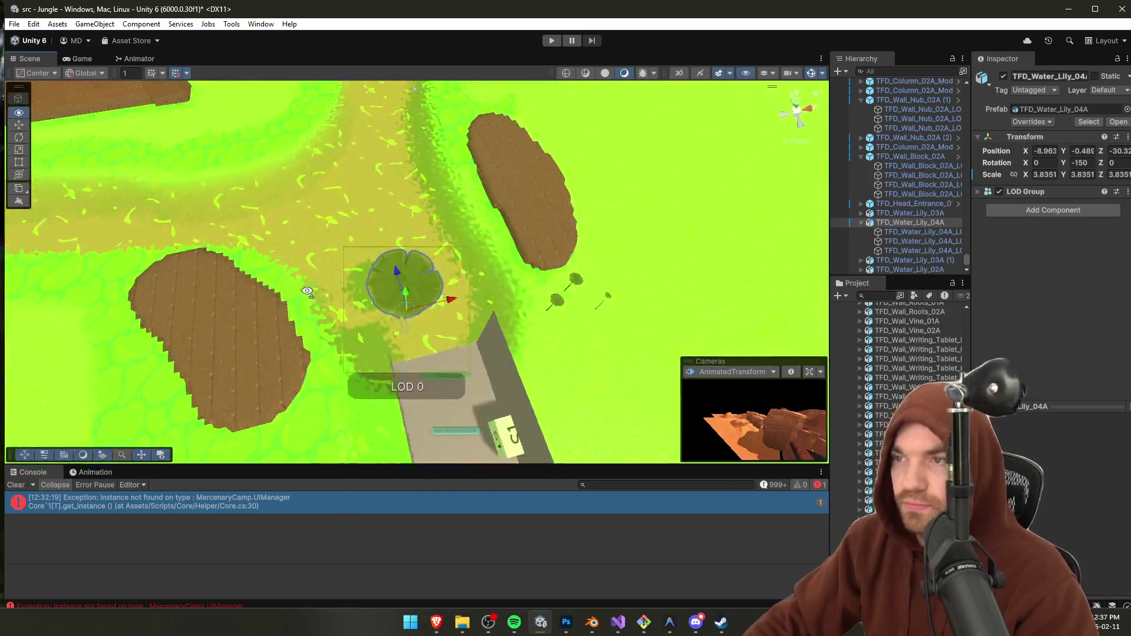
# Step: Enlarge lily TFD_Water_Lily_03A and place it along the path at water level
pyautogui.click(540, 366)
pyautogui.scroll(3, 542, 371)
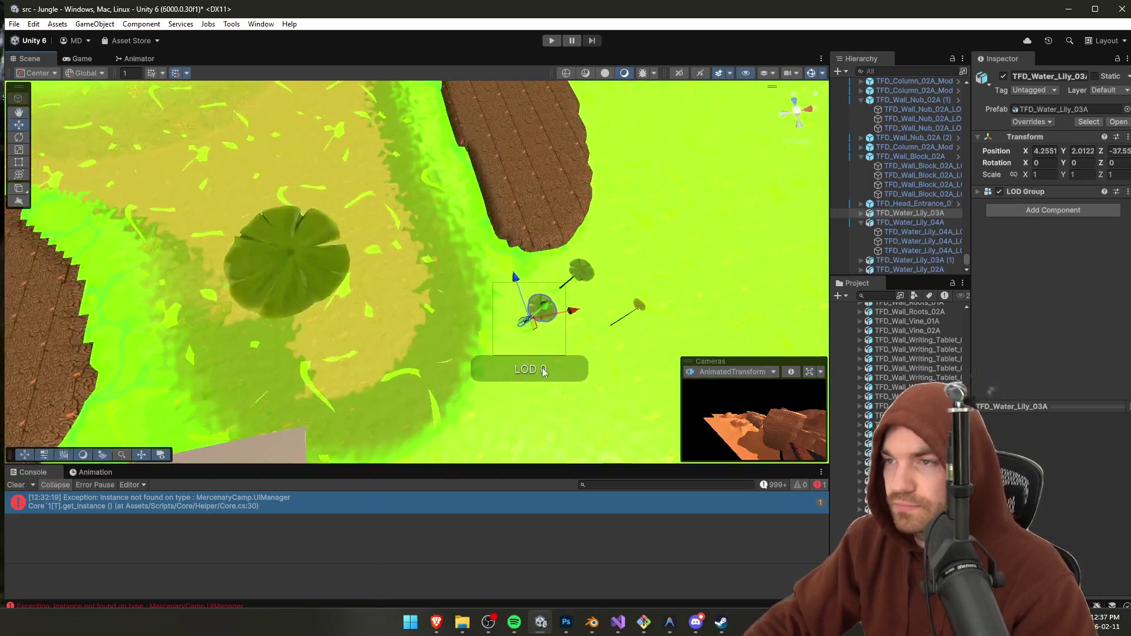
pyautogui.press('r')
pyautogui.moveTo(543, 332)
pyautogui.mouseDown()
pyautogui.moveTo(331, 303)
pyautogui.moveTo(348, 232)
pyautogui.moveTo(340, 109)
pyautogui.mouseUp()
pyautogui.press('w')
pyautogui.moveTo(320, 209)
pyautogui.mouseDown()
pyautogui.moveTo(328, 126)
pyautogui.moveTo(254, 140)
pyautogui.moveTo(439, 204)
pyautogui.mouseUp()
pyautogui.moveTo(433, 265)
pyautogui.mouseDown()
pyautogui.moveTo(406, 254)
pyautogui.moveTo(416, 248)
pyautogui.moveTo(351, 172)
pyautogui.moveTo(427, 250)
pyautogui.moveTo(426, 285)
pyautogui.moveTo(421, 268)
pyautogui.moveTo(476, 298)
pyautogui.mouseUp()
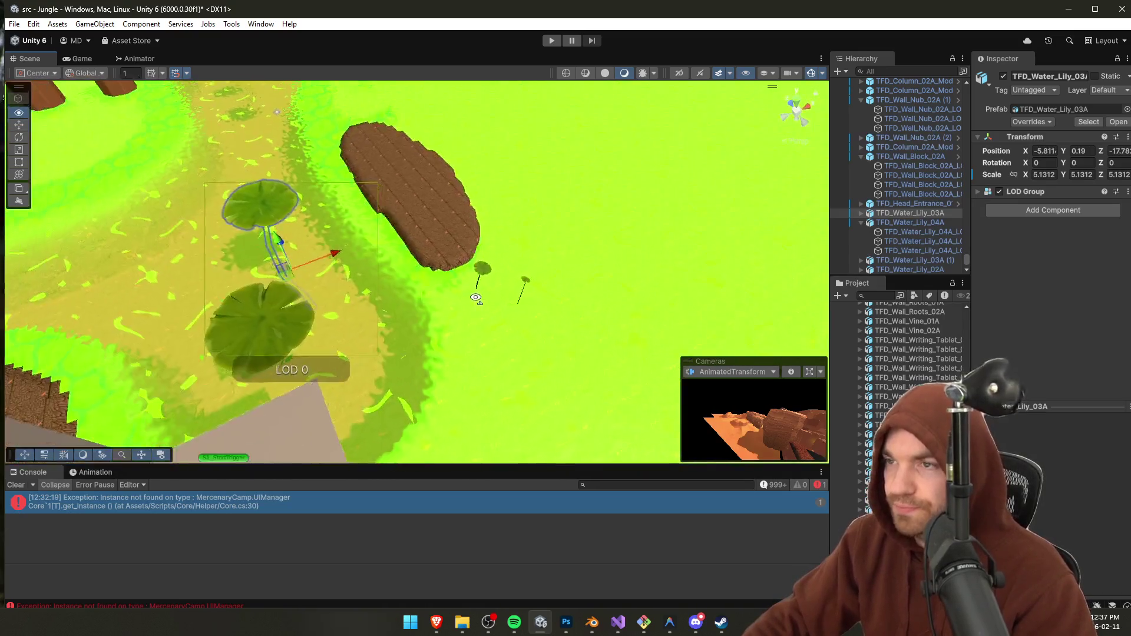
# Step: Shift lily 03A (1) toward the path and move lily 02A up-left along it
pyautogui.click(477, 287)
pyautogui.press('f')
pyautogui.moveTo(560, 327)
pyautogui.mouseDown()
pyautogui.moveTo(429, 318)
pyautogui.moveTo(473, 307)
pyautogui.moveTo(450, 285)
pyautogui.moveTo(334, 246)
pyautogui.mouseUp()
pyautogui.scroll(-5, 429, 317)
pyautogui.click(498, 285)
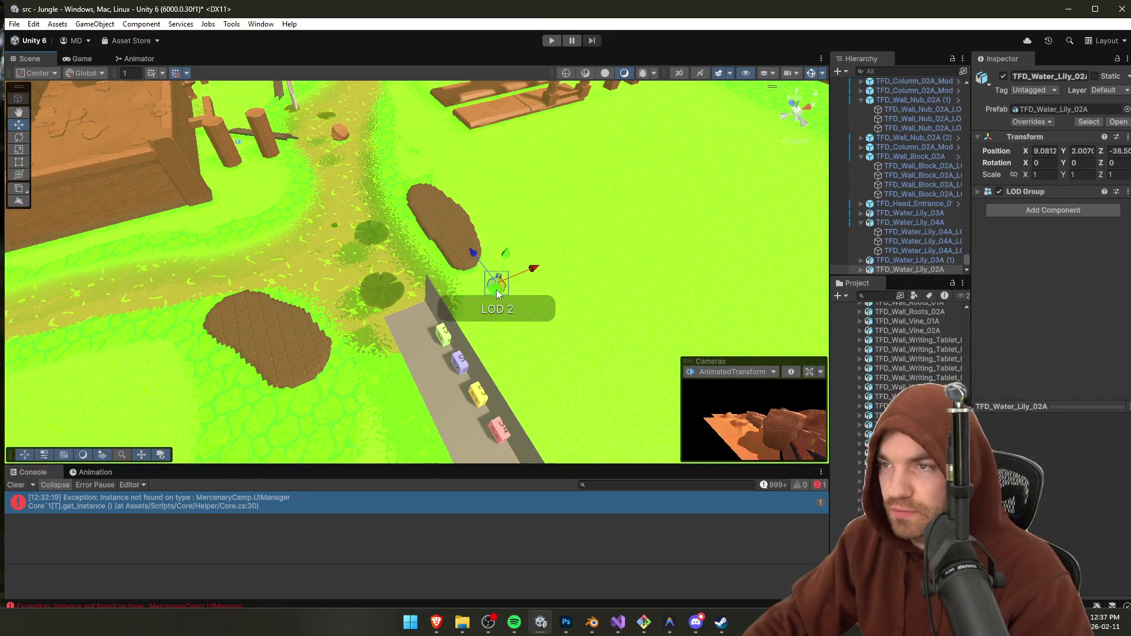
pyautogui.moveTo(494, 291)
pyautogui.mouseDown()
pyautogui.moveTo(344, 224)
pyautogui.moveTo(669, 319)
pyautogui.moveTo(660, 248)
pyautogui.mouseUp()
# Step: Move the enlarged 03A (1) further up the path, then select lily 02A for scaling
pyautogui.click(669, 319)
pyautogui.press('w')
pyautogui.moveTo(619, 331)
pyautogui.mouseDown()
pyautogui.moveTo(446, 245)
pyautogui.moveTo(478, 283)
pyautogui.moveTo(302, 227)
pyautogui.moveTo(344, 56)
pyautogui.moveTo(337, 268)
pyautogui.moveTo(326, 230)
pyautogui.moveTo(346, 246)
pyautogui.moveTo(346, 283)
pyautogui.moveTo(354, 263)
pyautogui.moveTo(347, 295)
pyautogui.moveTo(345, 282)
pyautogui.mouseUp()
pyautogui.click(551, 260)
pyautogui.press('r')
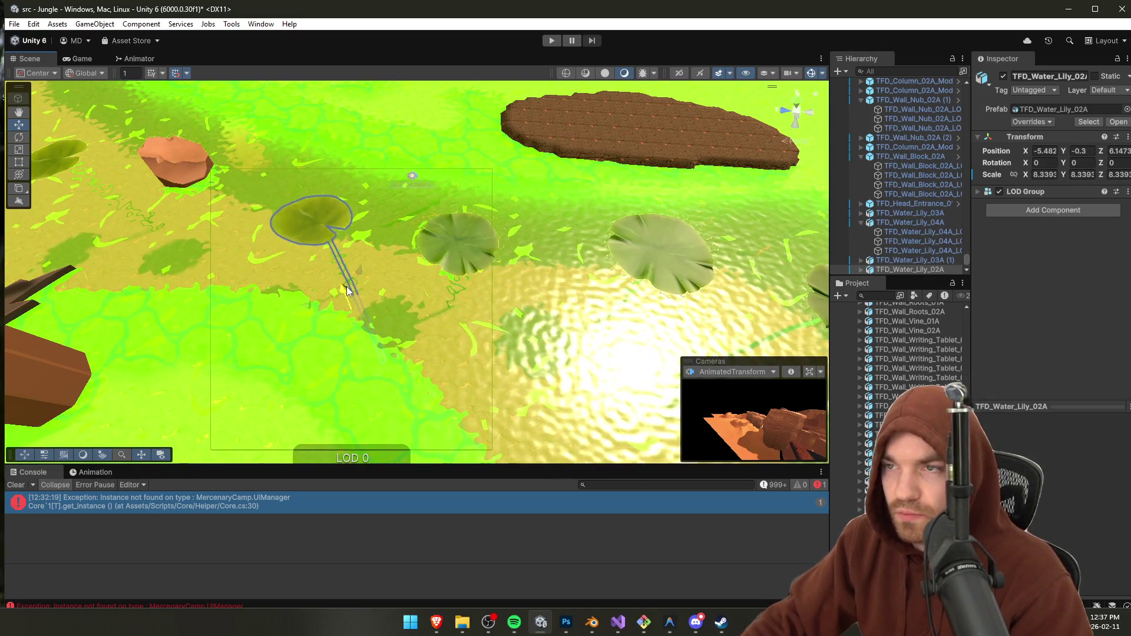
pyautogui.press('Right')
# Step: Add a Mesh Collider to lily 02A's LOD mesh and review it among the prefab overrides
pyautogui.click(925, 251)
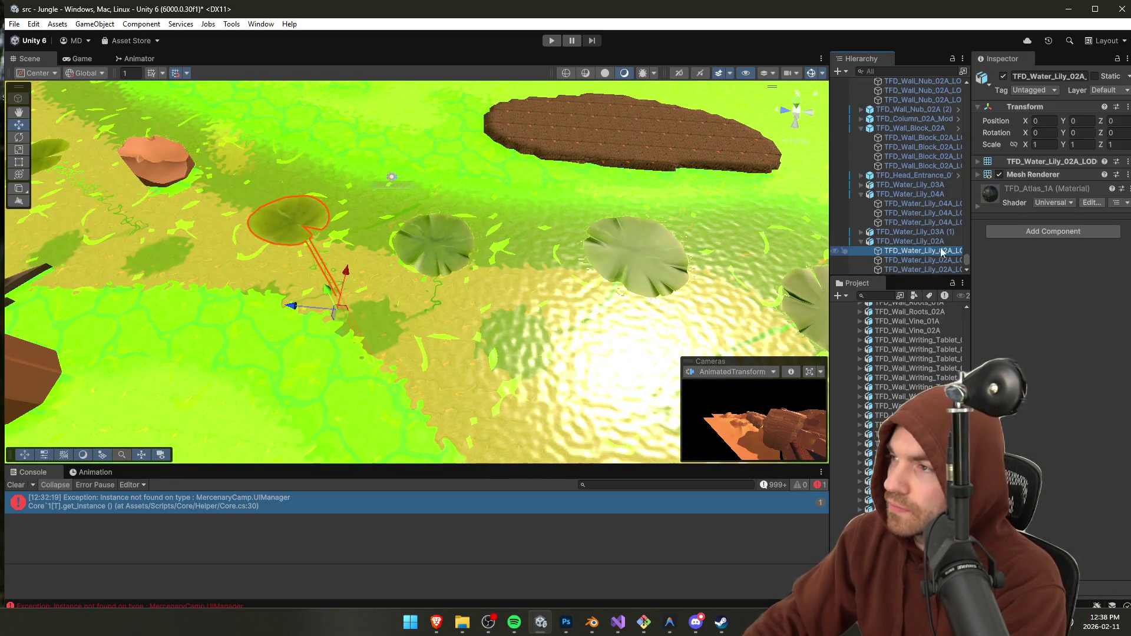
pyautogui.click(1053, 231)
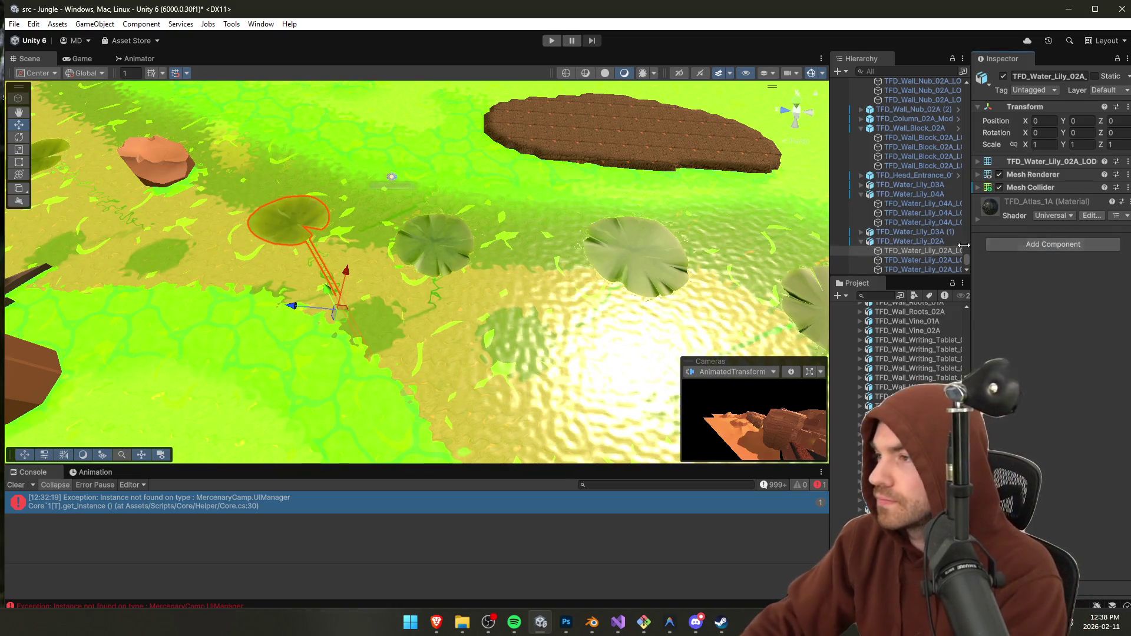
pyautogui.press('Left')
pyautogui.click(1038, 122)
pyautogui.click(1055, 202)
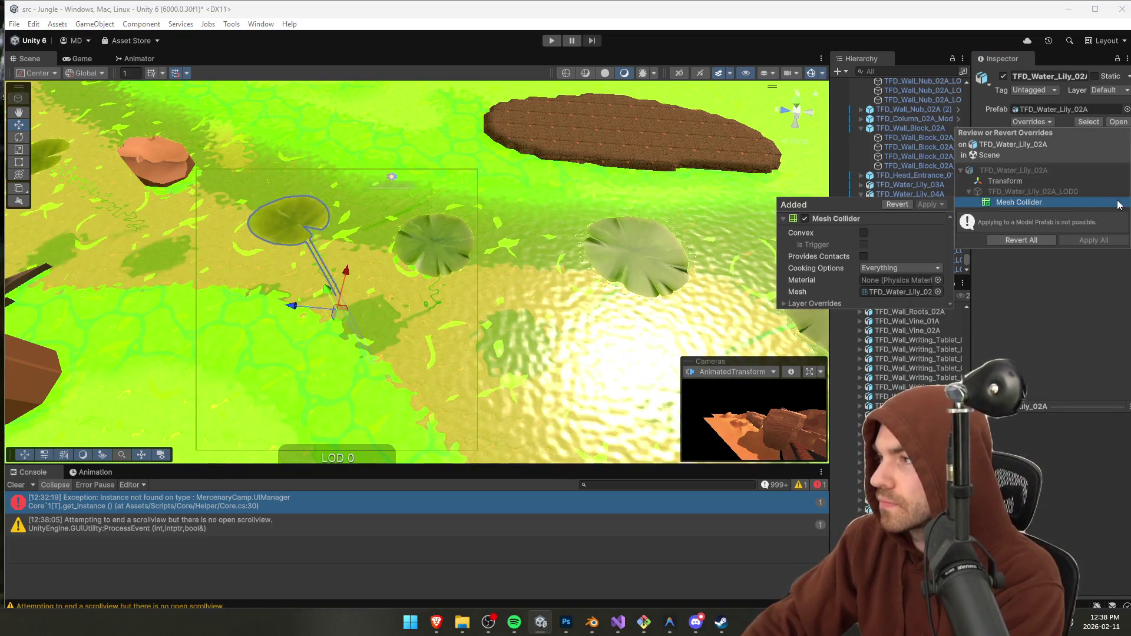
pyautogui.click(1051, 204)
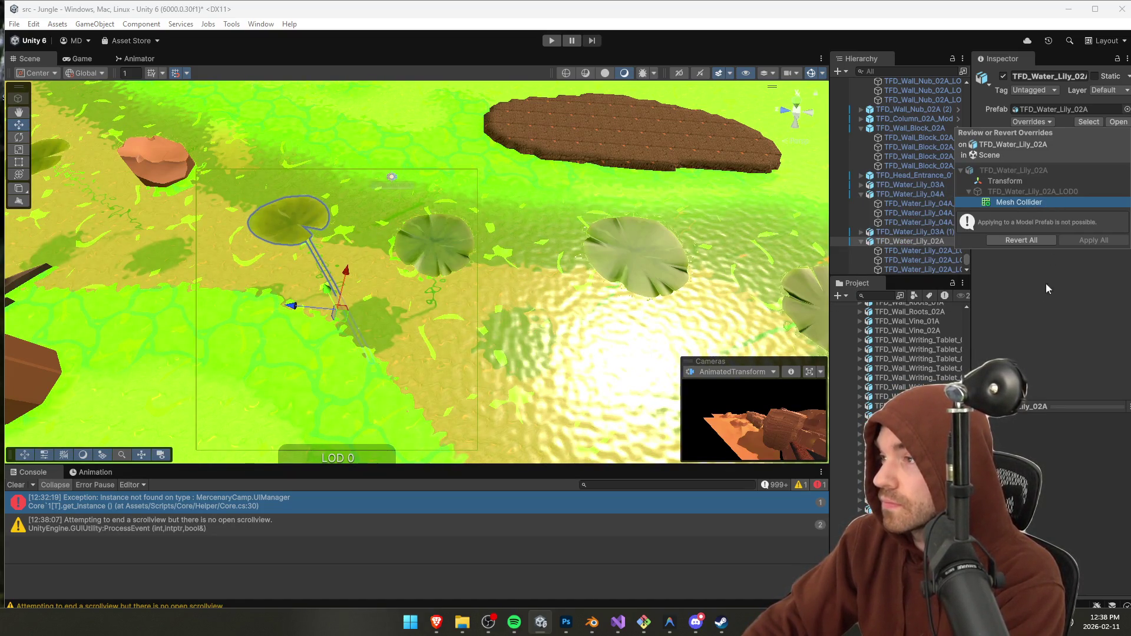
# Step: Add a Mesh Collider to the LOD mesh of TFD_Water_Lily_03A (1) and confirm the override
pyautogui.click(913, 233)
pyautogui.press('Right')
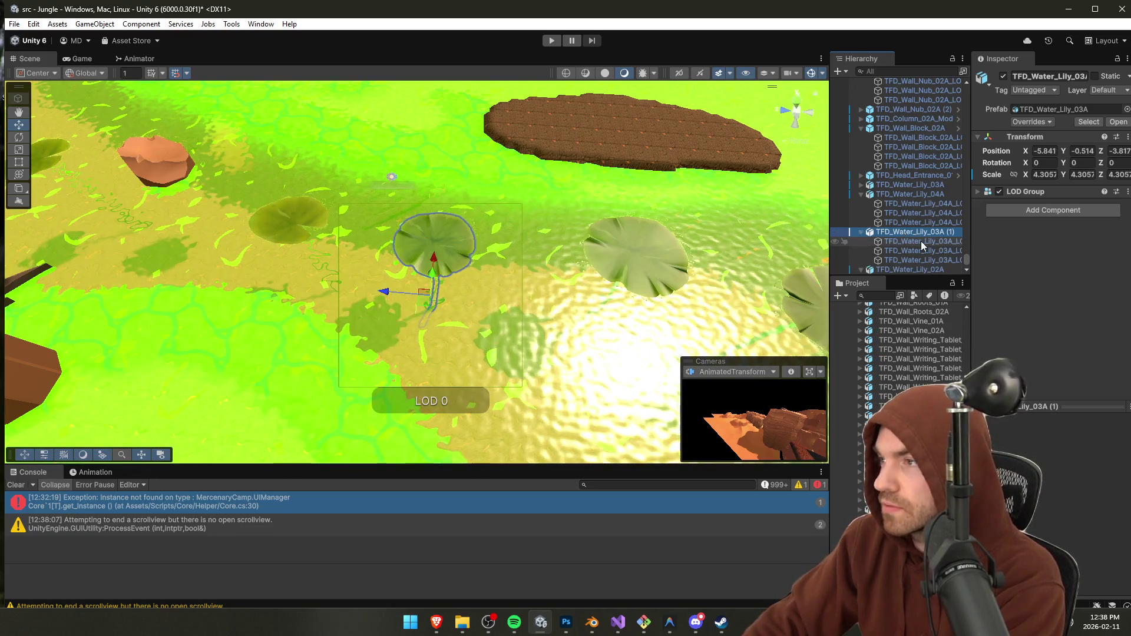
pyautogui.click(921, 241)
pyautogui.click(1053, 244)
pyautogui.click(1059, 244)
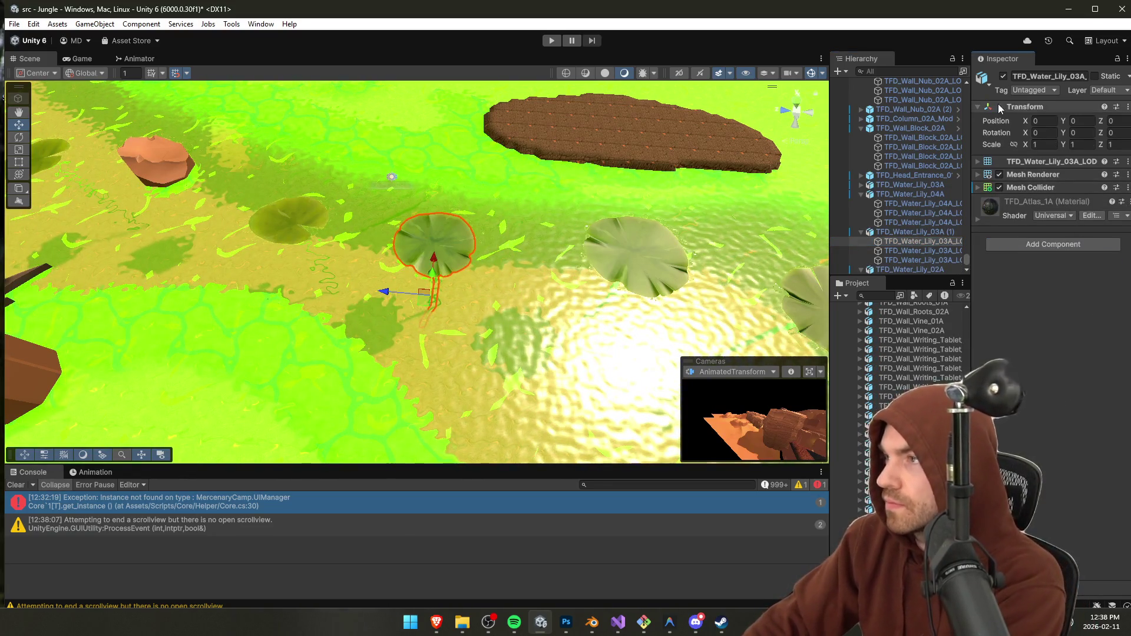
pyautogui.click(927, 232)
pyautogui.click(1032, 122)
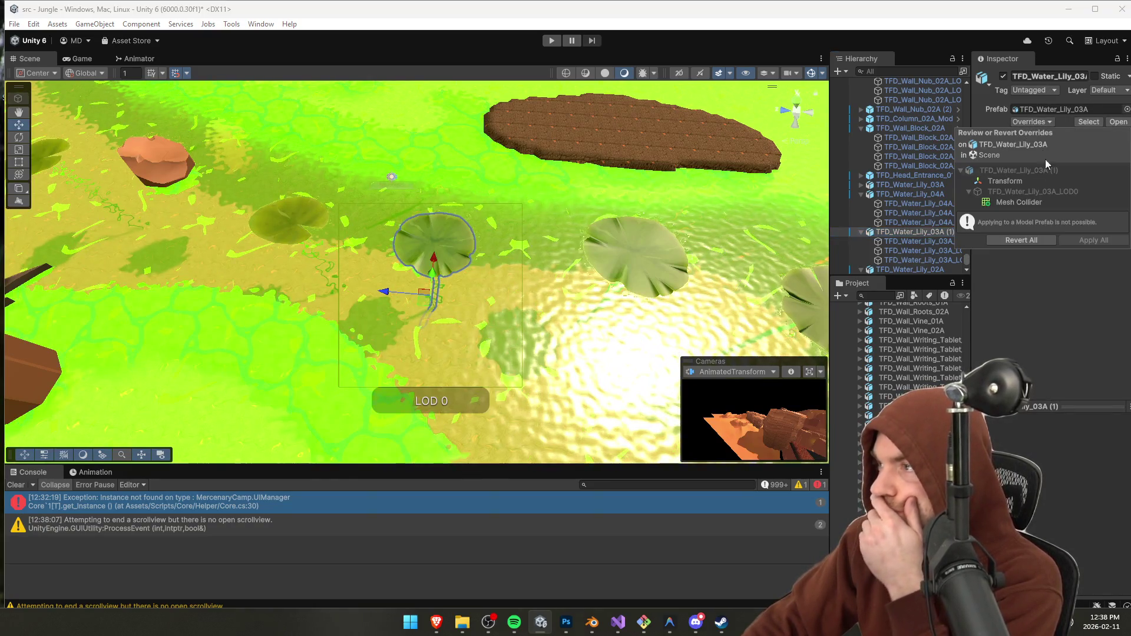
pyautogui.click(1043, 202)
pyautogui.click(1076, 263)
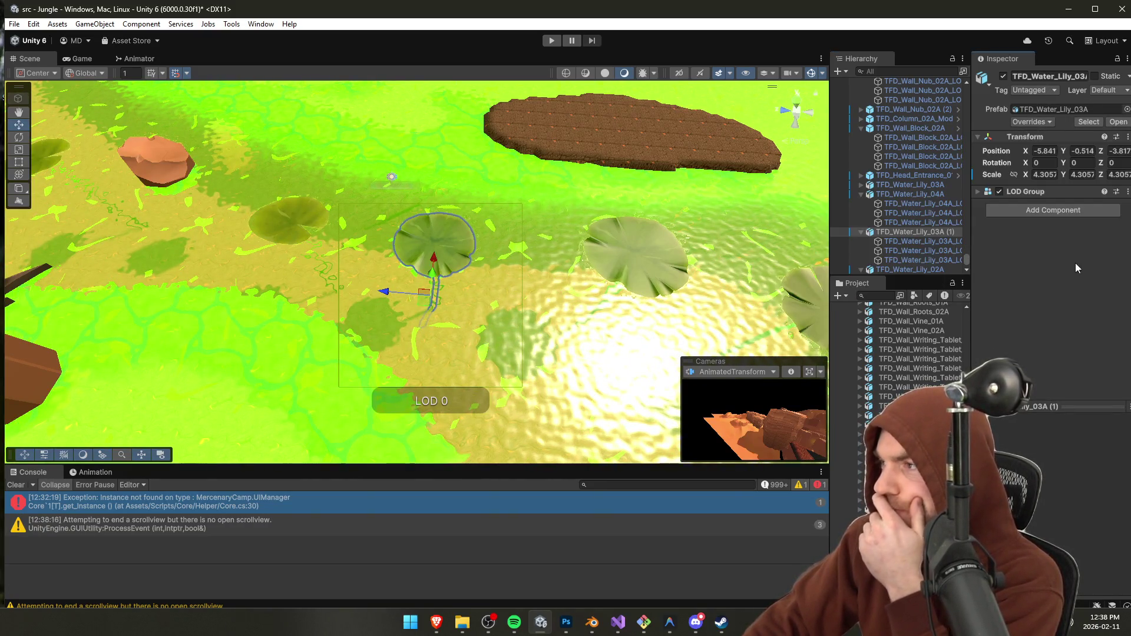
# Step: Verify lily 04A's collider, add a Mesh Collider to TFD_Water_Lily_03A's mesh, then start play mode
pyautogui.doubleClick(919, 194)
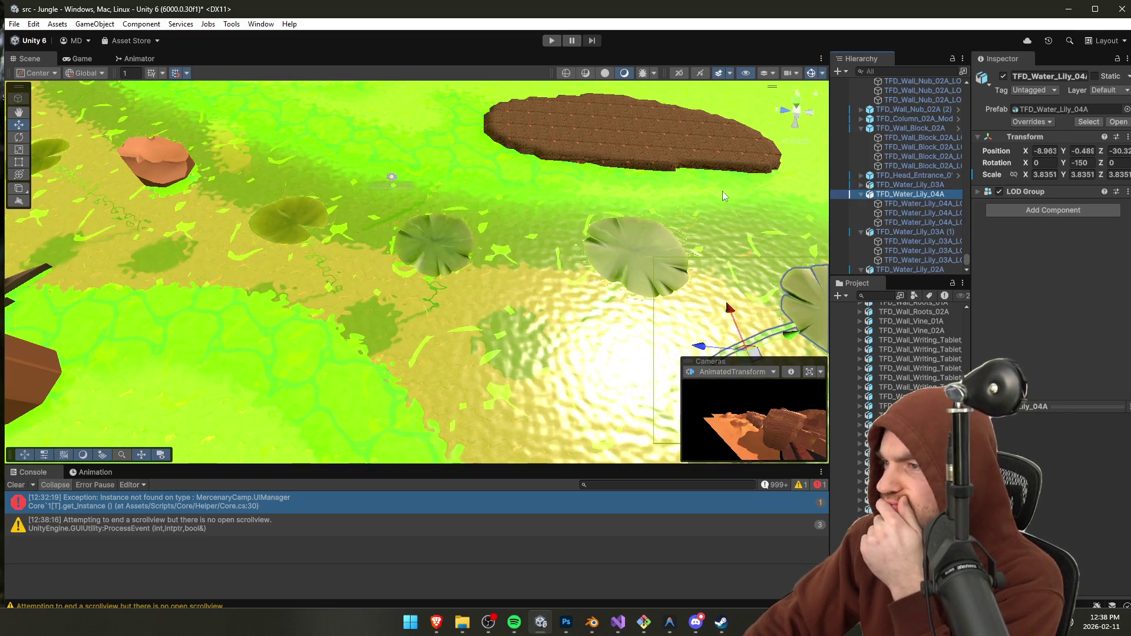
pyautogui.click(919, 204)
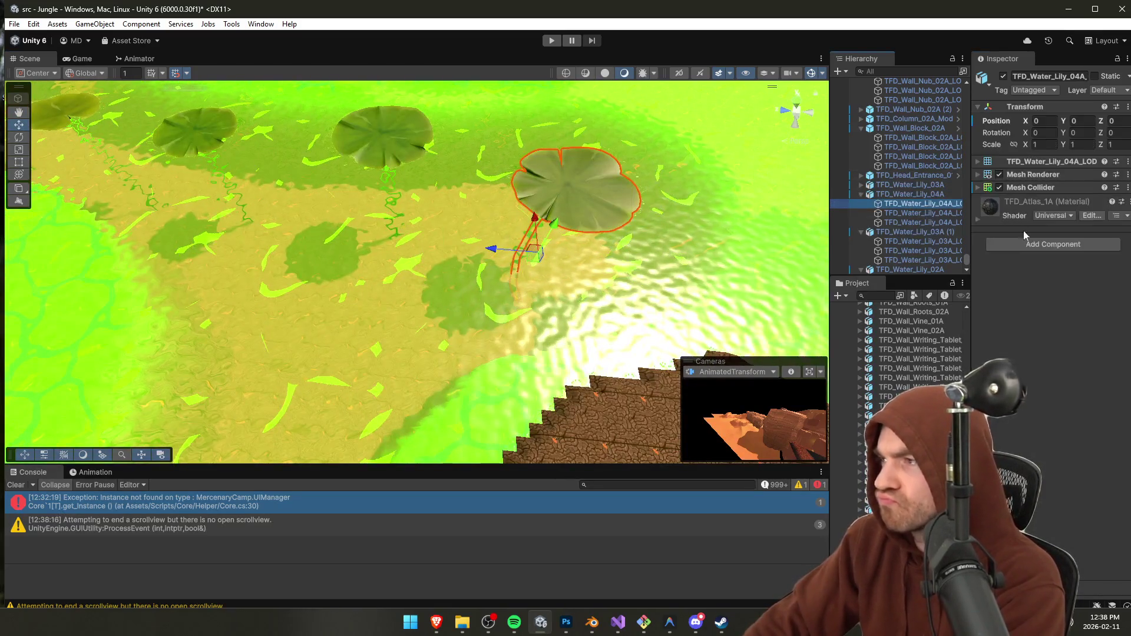
pyautogui.doubleClick(910, 185)
pyautogui.click(919, 195)
pyautogui.click(1053, 231)
pyautogui.click(1021, 273)
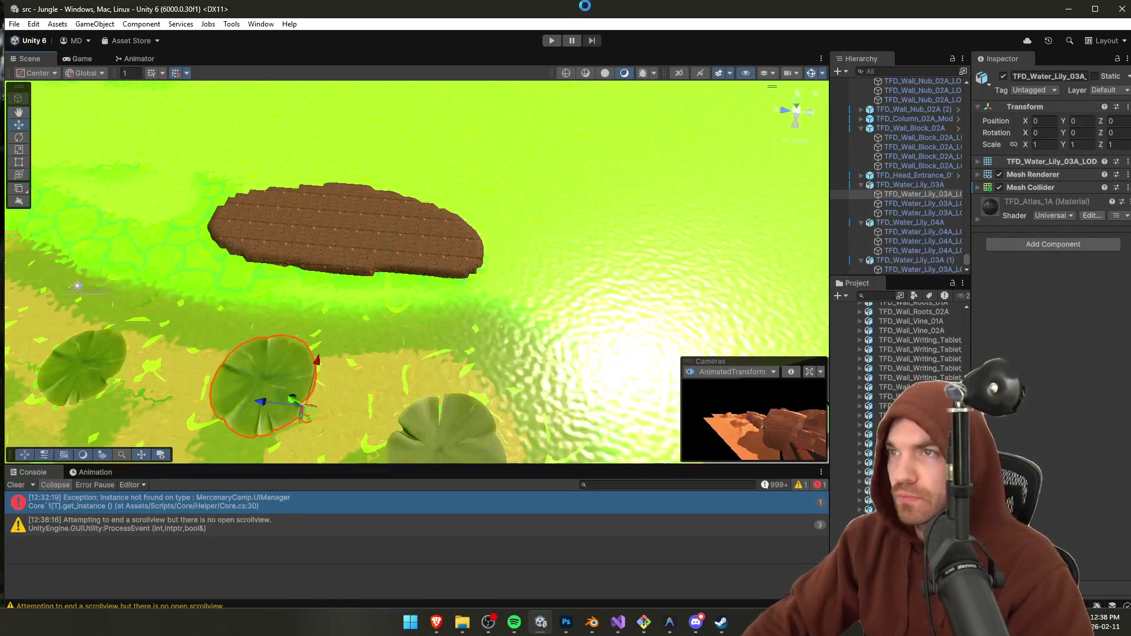
pyautogui.click(552, 42)
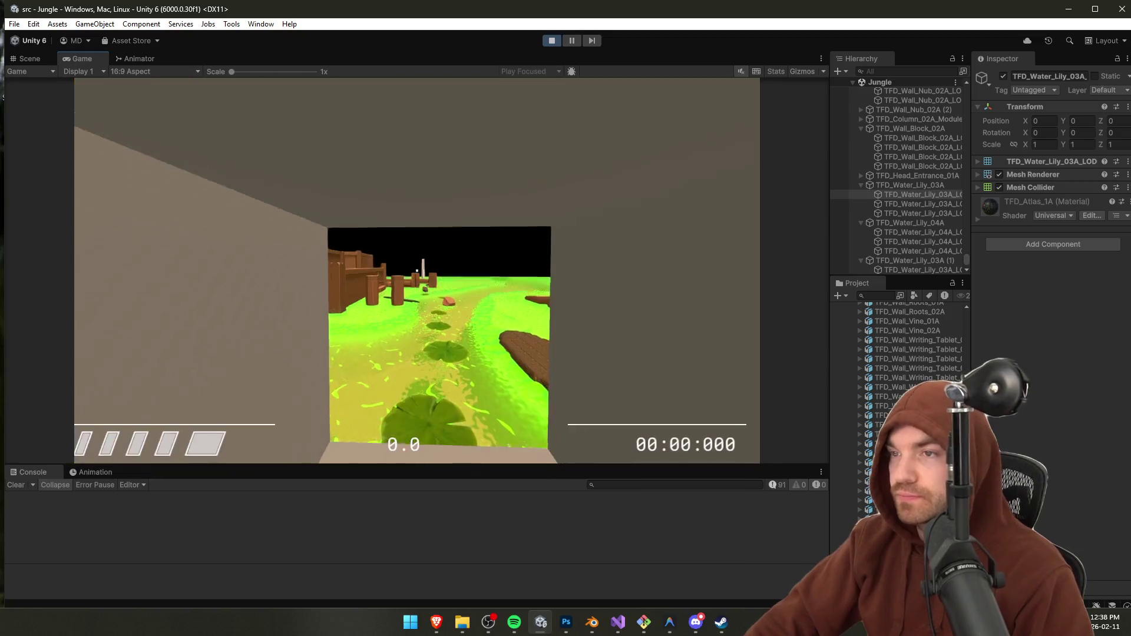
# Step: Hold W to run the player from the tunnel toward the lily-pad stepping path
pyautogui.press('w')
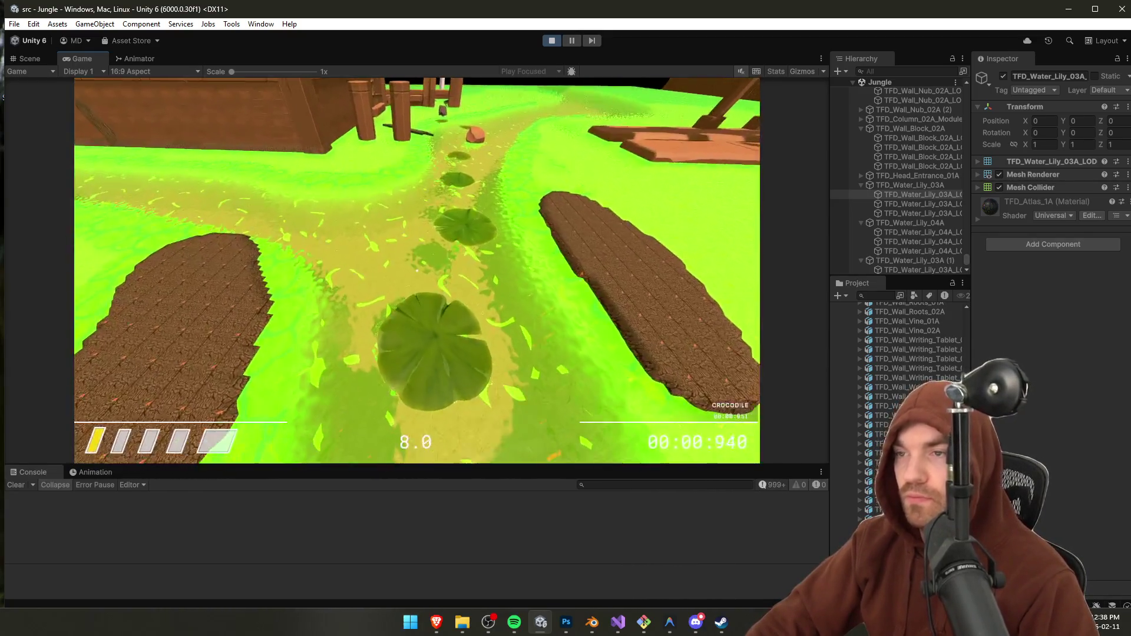
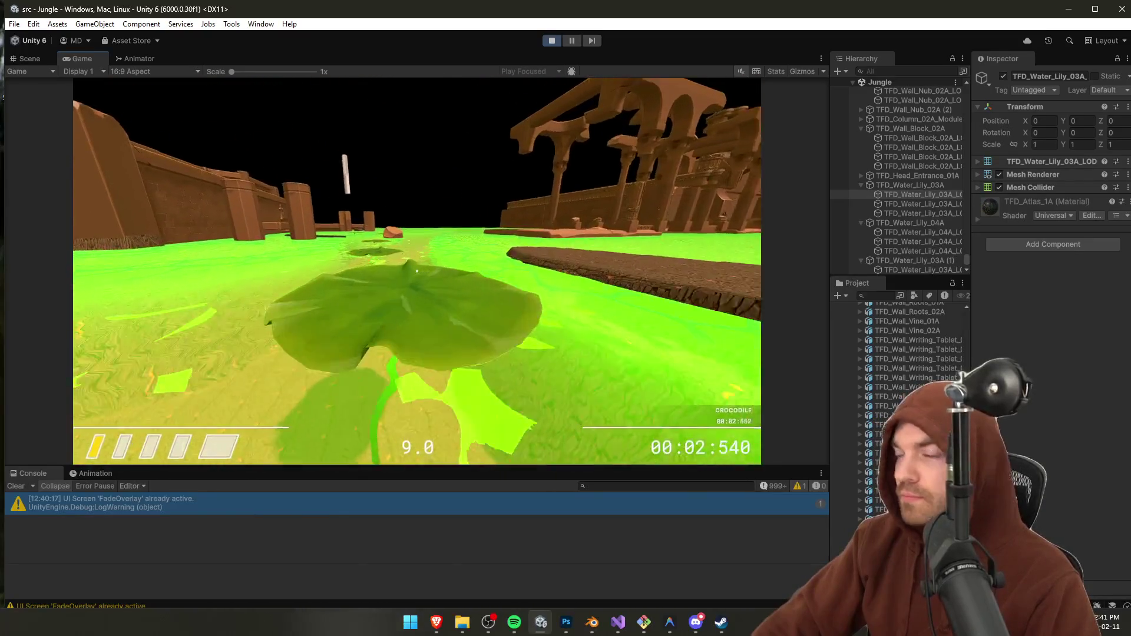
# Step: Stop the playtest and move a lily pad 2 units along Z
pyautogui.press('Escape')
pyautogui.click(546, 38)
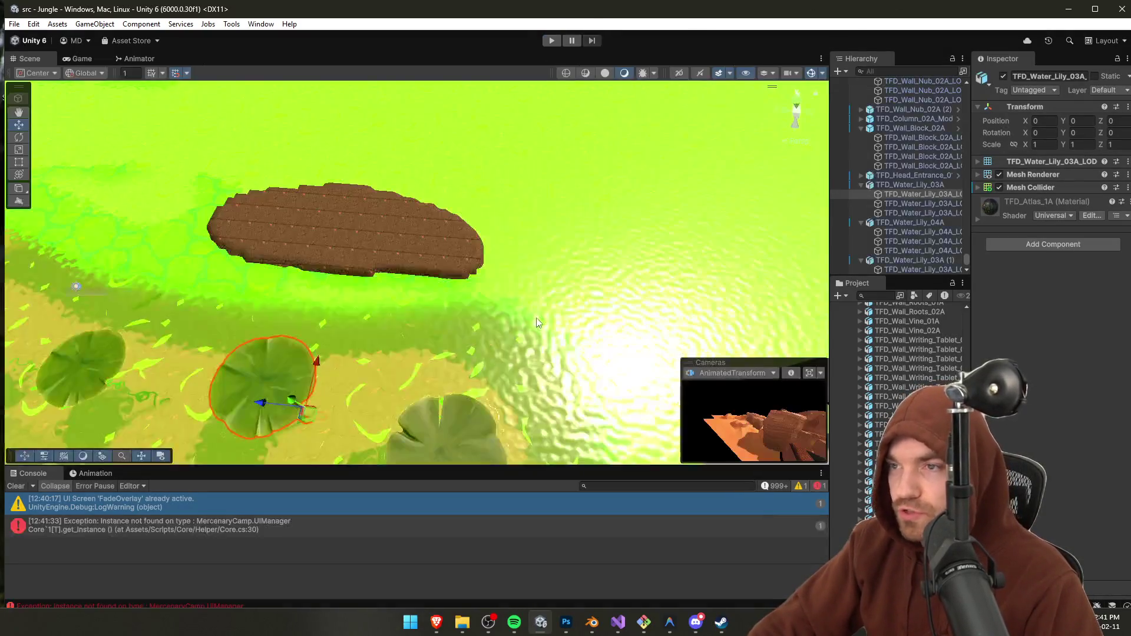
pyautogui.moveTo(507, 325); pyautogui.dragTo(497, 323)
pyautogui.click(497, 323)
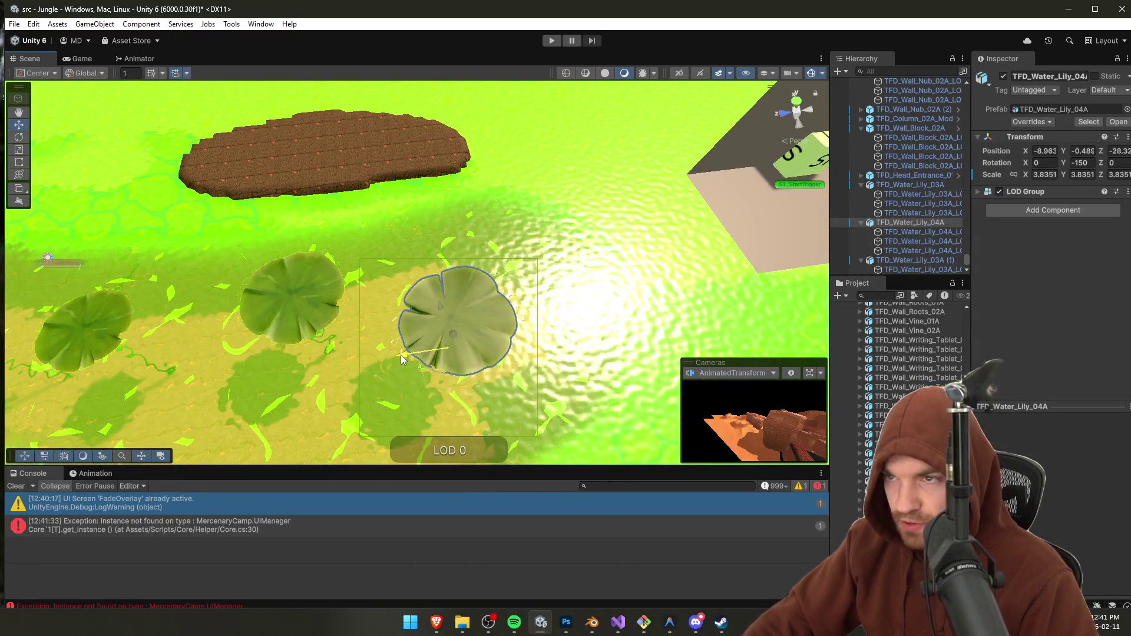
pyautogui.click(270, 279)
pyautogui.press('f')
pyautogui.moveTo(384, 299); pyautogui.dragTo(358, 301)
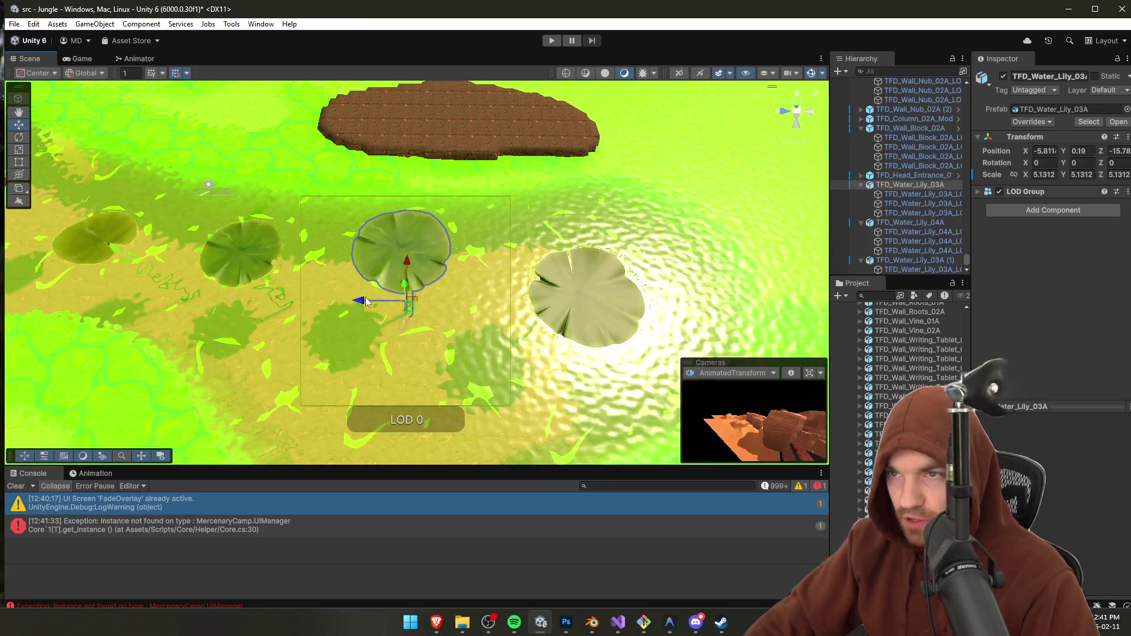
# Step: Rotate the lily pad near the orange rock about 14.5 degrees and nudge it into place
pyautogui.click(244, 250)
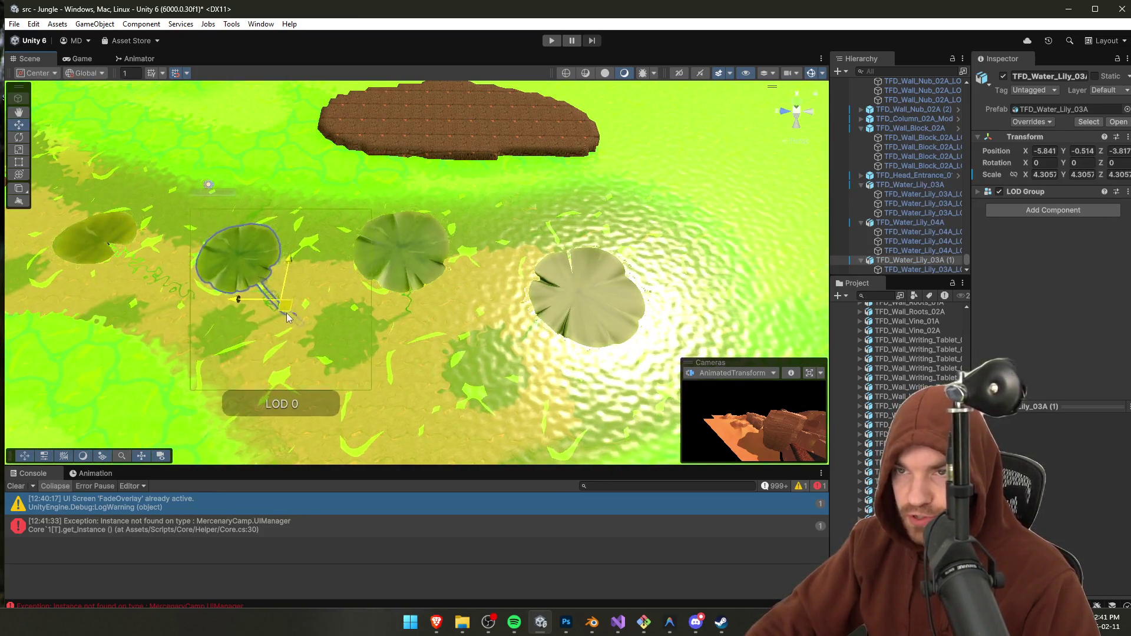
pyautogui.moveTo(245, 250)
pyautogui.mouseDown()
pyautogui.moveTo(304, 259)
pyautogui.moveTo(348, 308)
pyautogui.mouseUp()
pyautogui.click(354, 313)
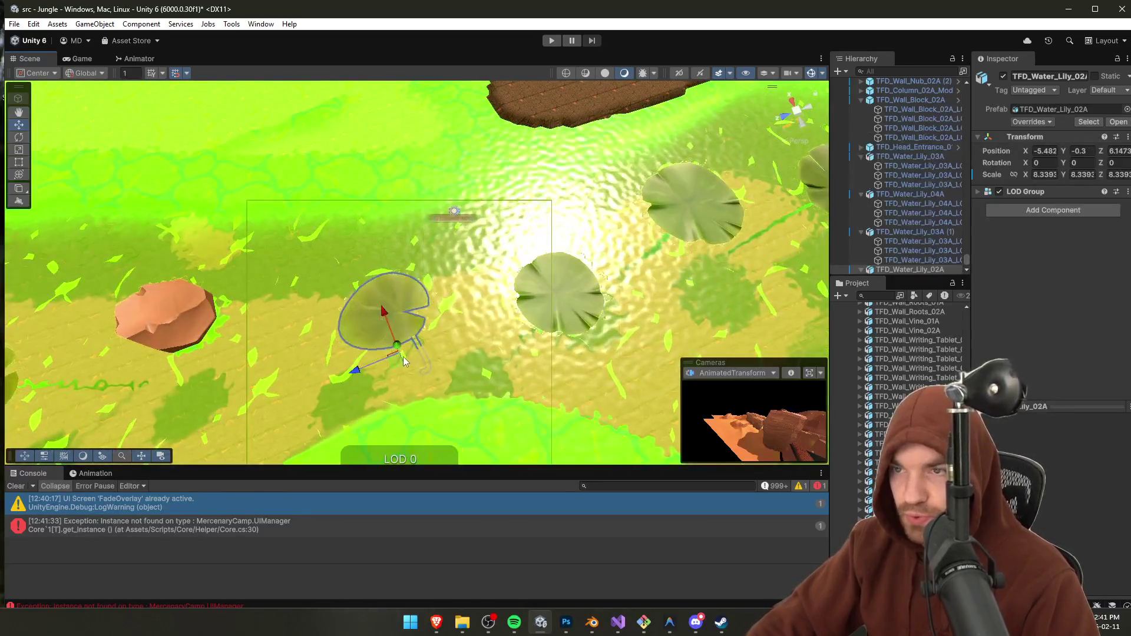
pyautogui.press('e')
pyautogui.moveTo(400, 378); pyautogui.dragTo(362, 392)
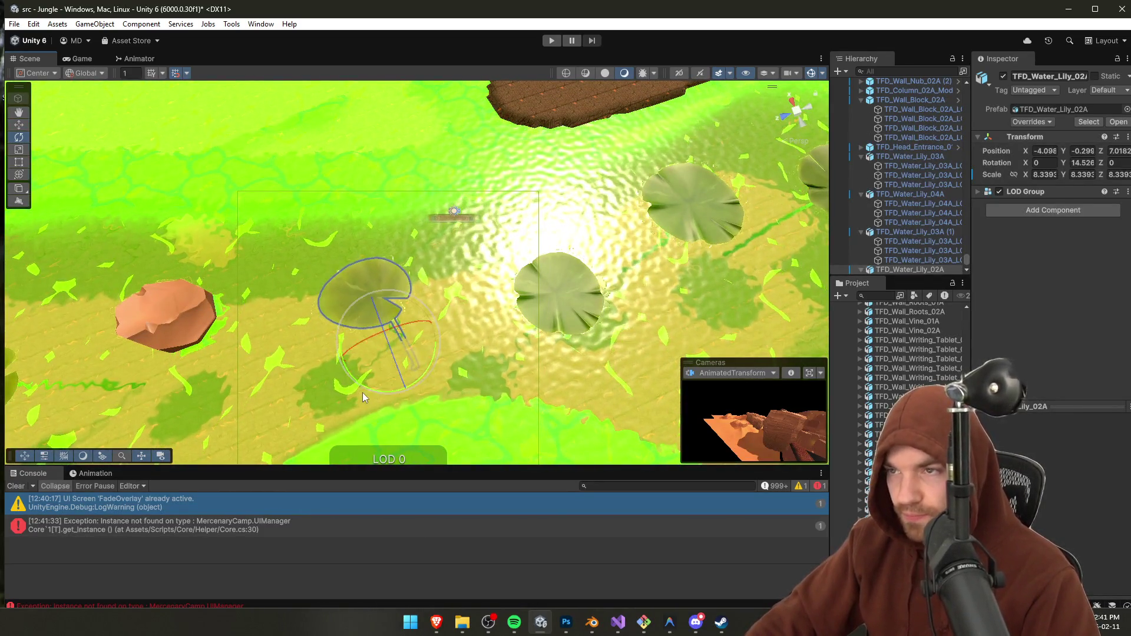
pyautogui.moveTo(631, 298)
pyautogui.keyDown('alt'); pyautogui.mouseDown()
pyautogui.moveTo(651, 263)
pyautogui.moveTo(392, 205)
pyautogui.moveTo(236, 196)
pyautogui.moveTo(554, 242)
pyautogui.moveTo(478, 202)
pyautogui.moveTo(458, 281)
pyautogui.moveTo(448, 259)
pyautogui.moveTo(401, 236)
pyautogui.mouseUp(); pyautogui.keyUp('alt')
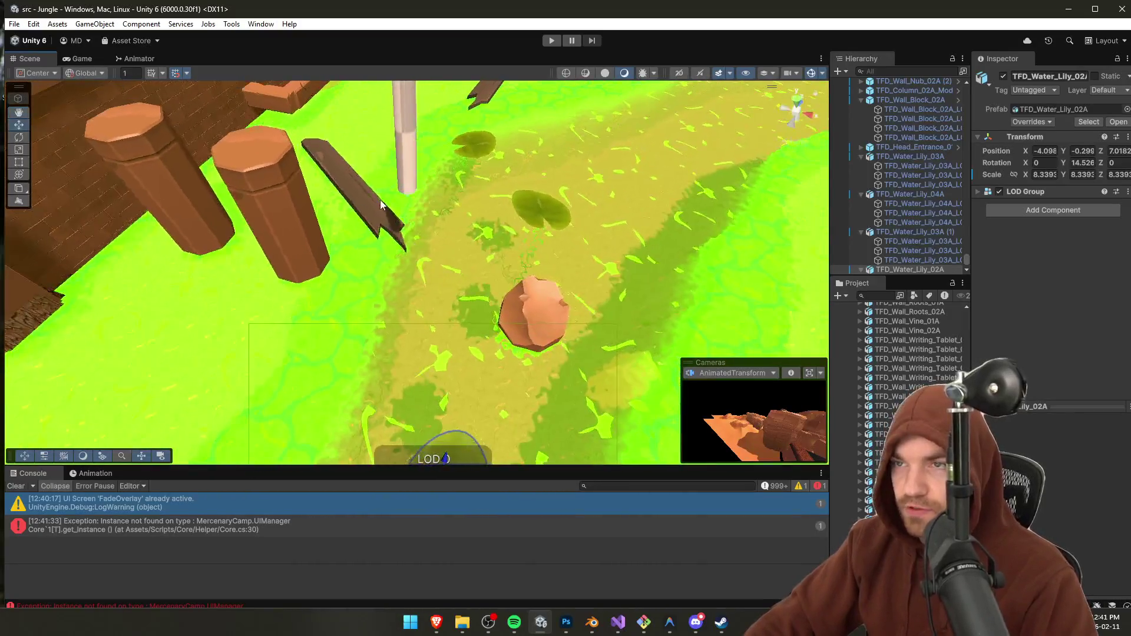
# Step: Slide the fountain statue right along the wall
pyautogui.click(359, 183)
pyautogui.moveTo(360, 182)
pyautogui.keyDown('alt'); pyautogui.mouseDown()
pyautogui.moveTo(366, 220)
pyautogui.moveTo(391, 93)
pyautogui.moveTo(309, 221)
pyautogui.moveTo(341, 195)
pyautogui.moveTo(377, 235)
pyautogui.mouseUp(); pyautogui.keyUp('alt')
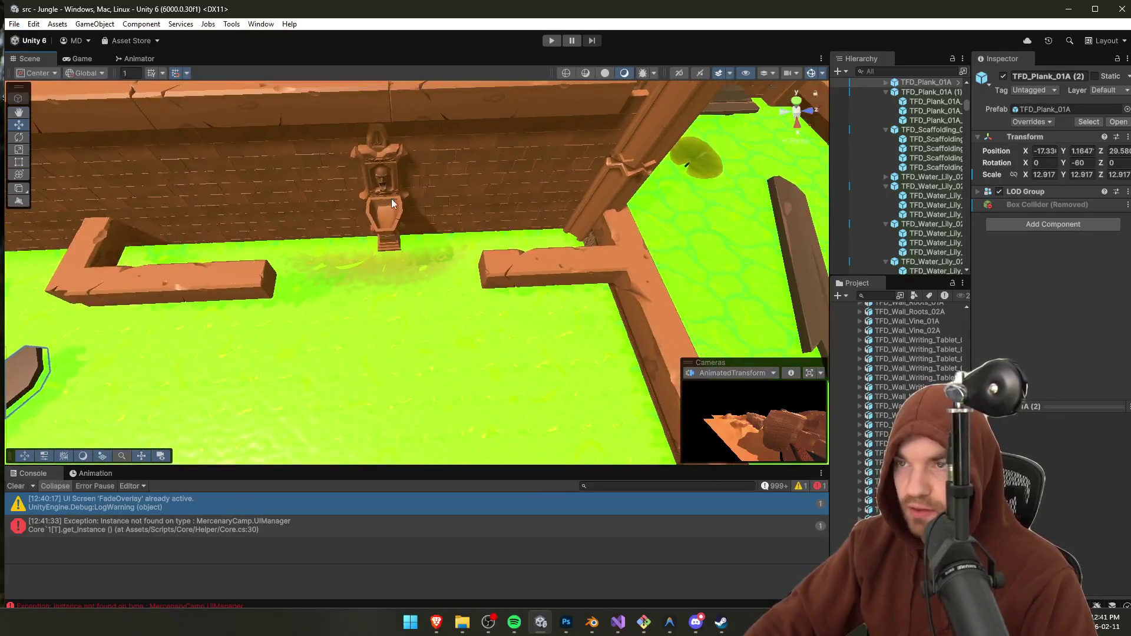
pyautogui.click(386, 244)
pyautogui.moveTo(428, 204); pyautogui.dragTo(477, 204)
# Step: Shift the L-shaped beams along the blue Z axis and delete the short right-hand beam
pyautogui.click(542, 277)
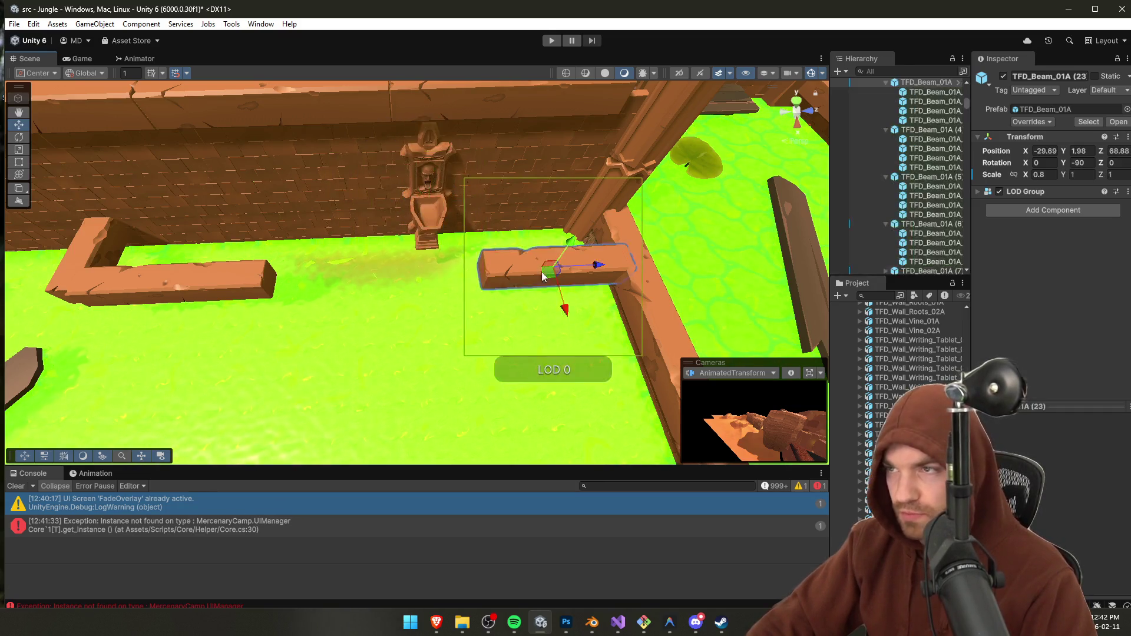
pyautogui.moveTo(223, 281); pyautogui.dragTo(83, 239)
pyautogui.moveTo(237, 223); pyautogui.dragTo(302, 224)
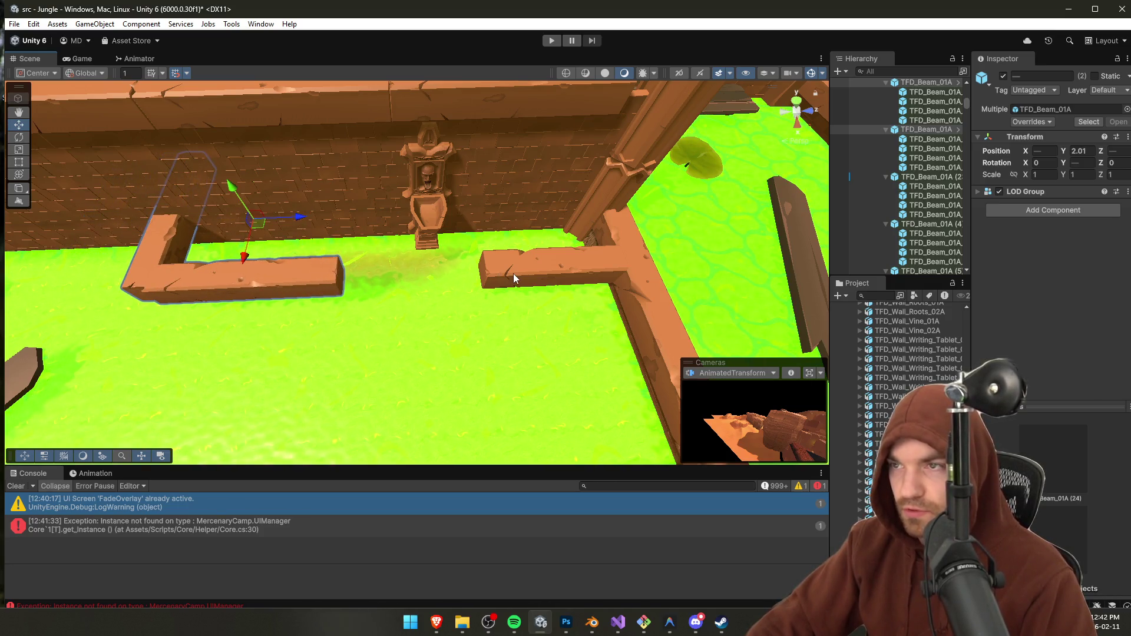
pyautogui.click(514, 274)
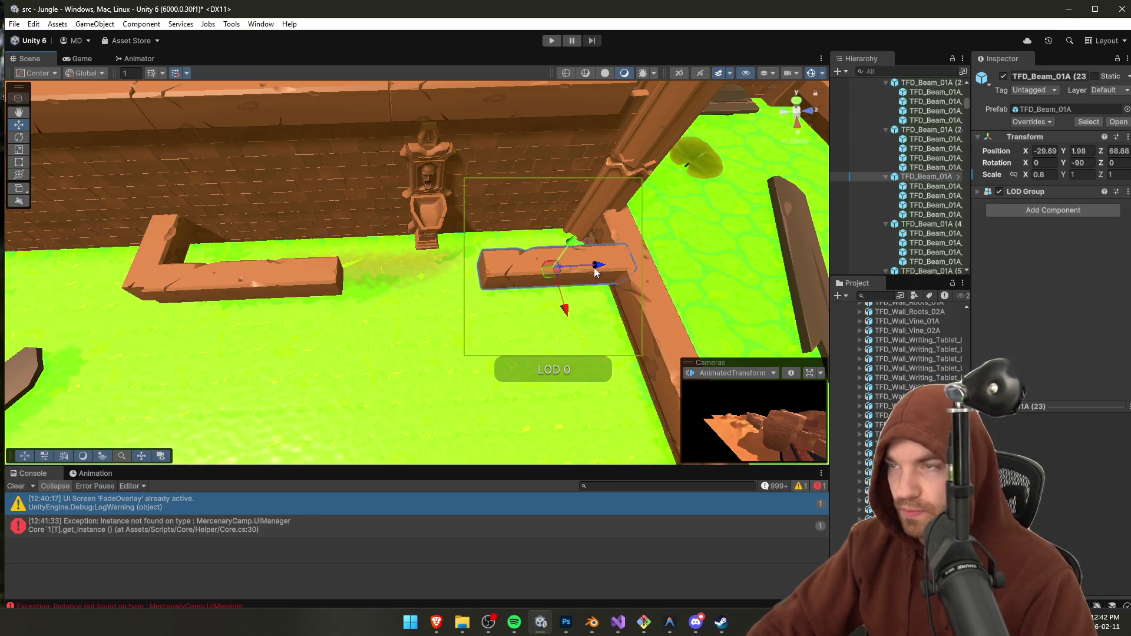
pyautogui.press('Delete')
# Step: Reselect the L-shape beams and move the fountain further along Z to 61.93
pyautogui.click(183, 282)
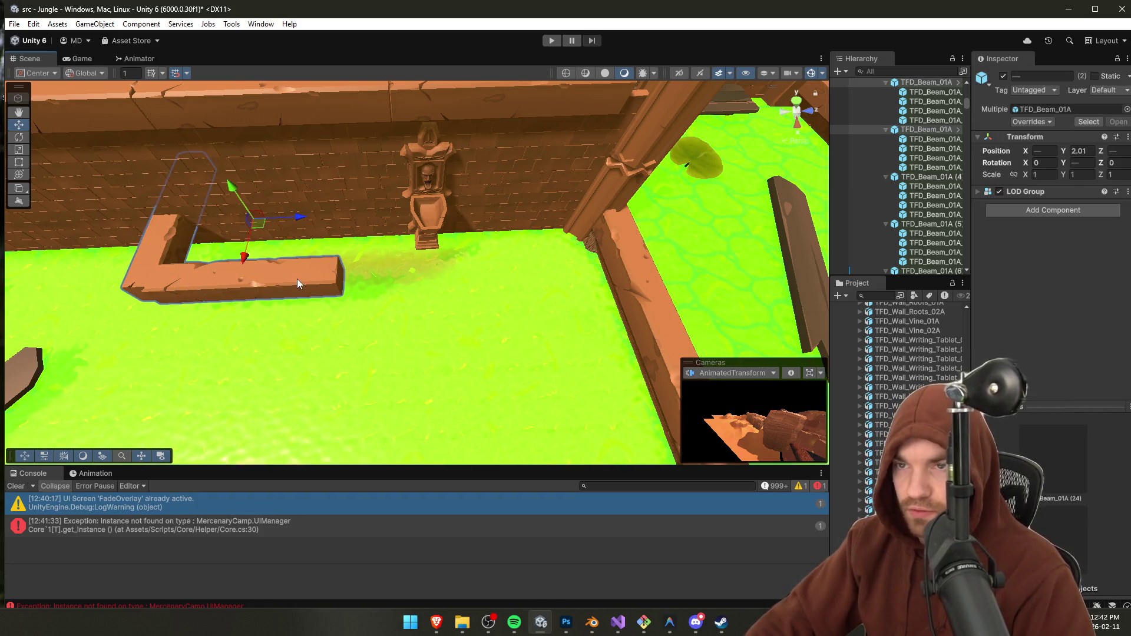
pyautogui.click(231, 267)
pyautogui.keyDown('shift'); pyautogui.click(193, 281); pyautogui.keyUp('shift')
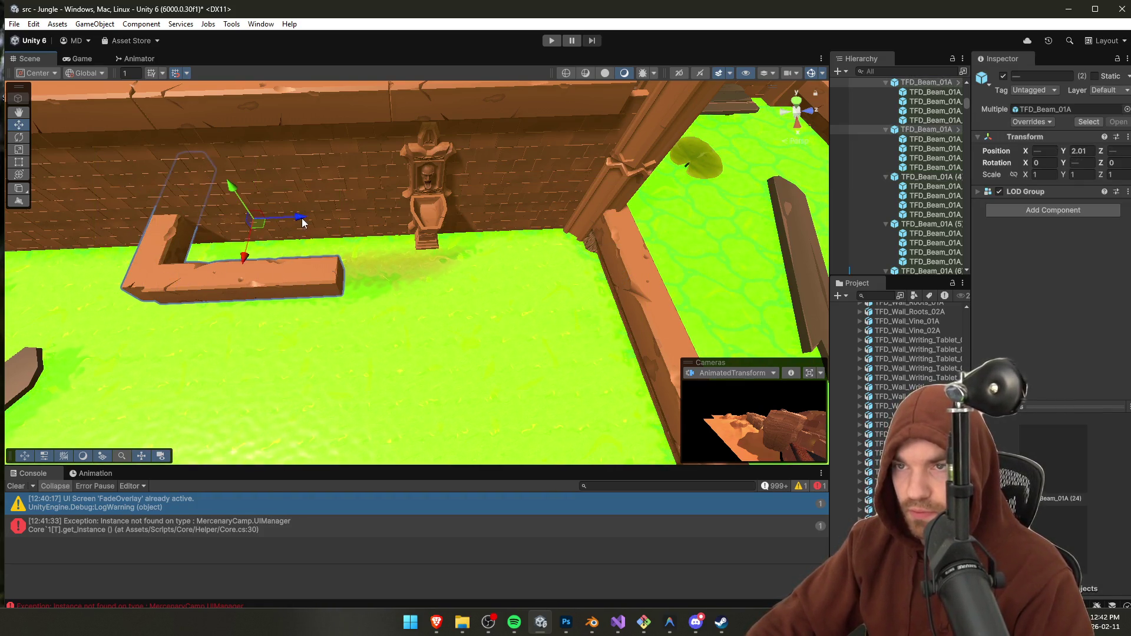
pyautogui.click(454, 234)
pyautogui.moveTo(473, 203)
pyautogui.mouseDown()
pyautogui.moveTo(493, 202)
pyautogui.moveTo(195, 188)
pyautogui.moveTo(318, 244)
pyautogui.moveTo(513, 236)
pyautogui.moveTo(417, 246)
pyautogui.moveTo(564, 174)
pyautogui.mouseUp()
pyautogui.click(472, 145)
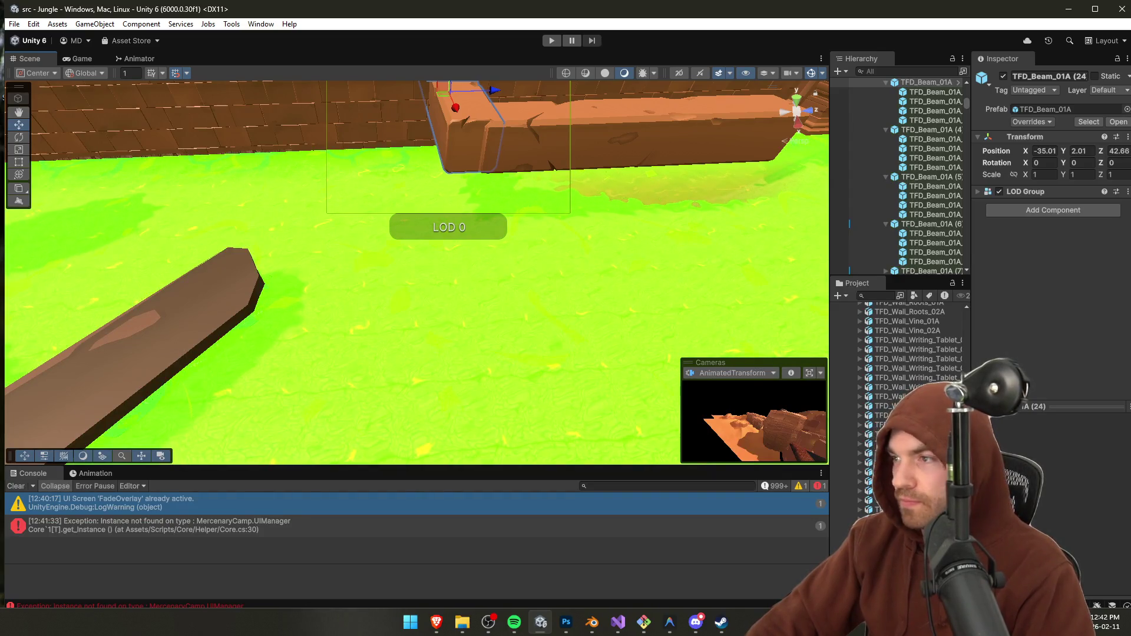
# Step: Browse the water and waterfall assets, inspect the brick wall nub, and save the scene
pyautogui.click(884, 453)
pyautogui.press('Down')
pyautogui.press('Down')
pyautogui.press('Down')
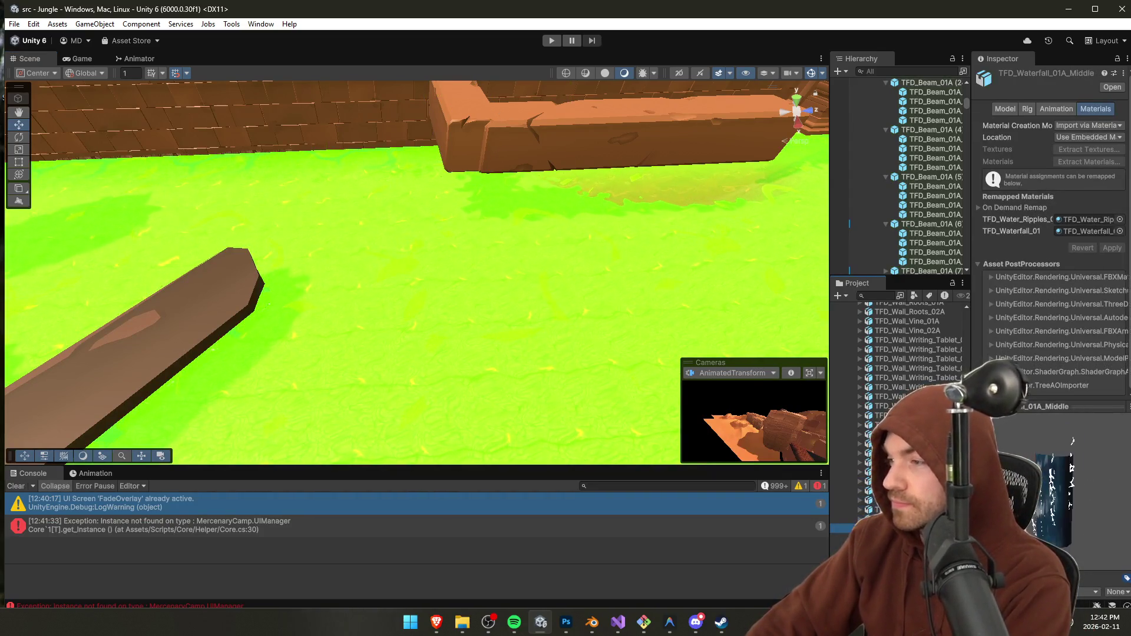
pyautogui.press('Down')
pyautogui.press('Down')
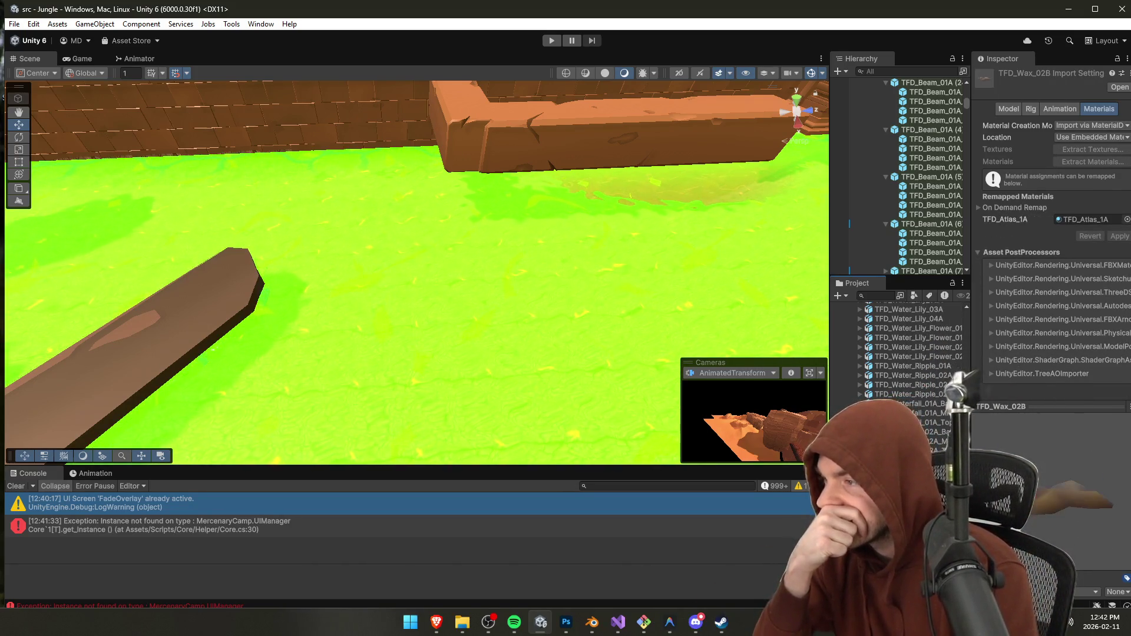
pyautogui.moveTo(566, 213)
pyautogui.mouseDown()
pyautogui.moveTo(580, 197)
pyautogui.moveTo(481, 224)
pyautogui.mouseUp()
pyautogui.click(480, 224)
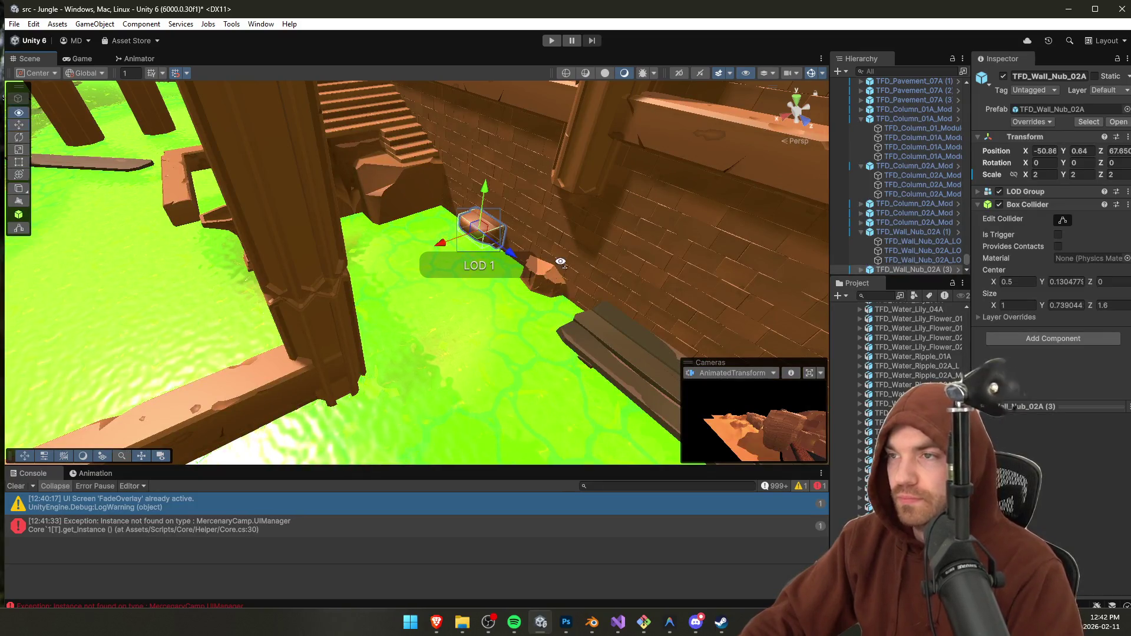
pyautogui.moveTo(561, 262); pyautogui.dragTo(585, 248)
pyautogui.hotkey('ctrl', 's')
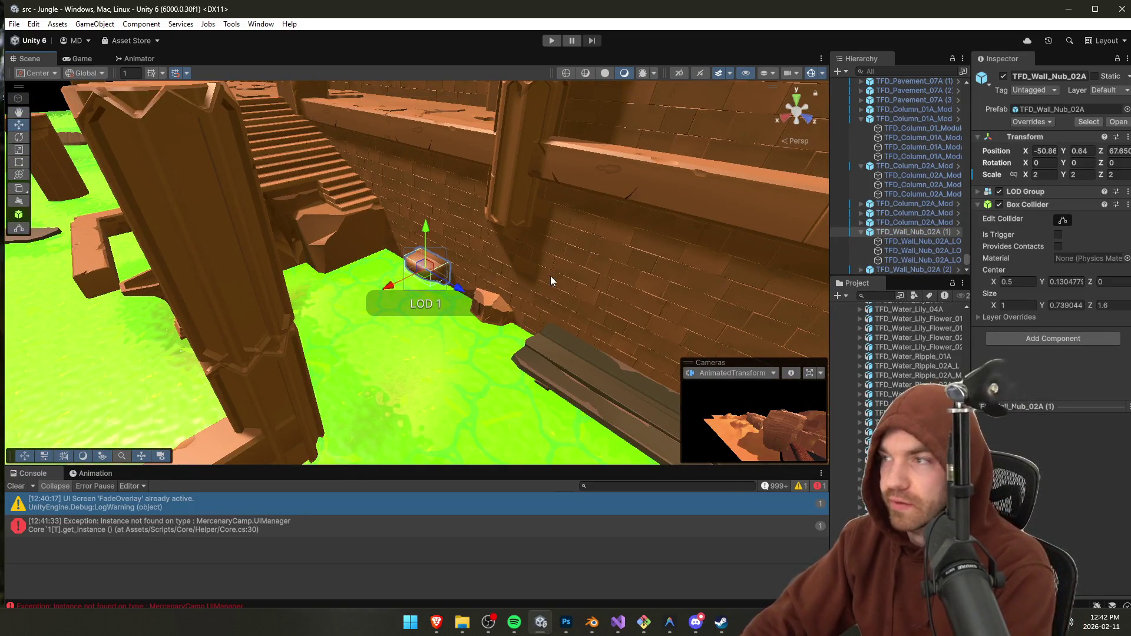
# Step: Delete the wooden plank lying in the water beside the brick wall
pyautogui.click(364, 236)
pyautogui.moveTo(378, 253); pyautogui.dragTo(394, 275)
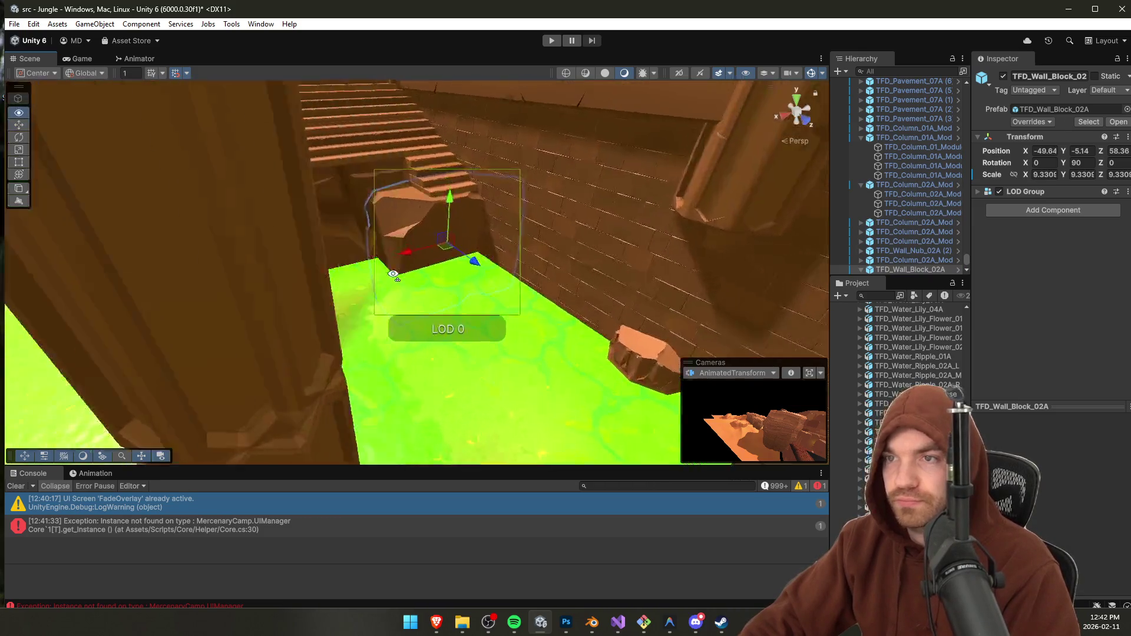
pyautogui.keyDown('ctrl'); pyautogui.click(518, 283); pyautogui.keyUp('ctrl')
pyautogui.moveTo(518, 282)
pyautogui.mouseDown()
pyautogui.moveTo(448, 283)
pyautogui.moveTo(525, 295)
pyautogui.moveTo(500, 303)
pyautogui.mouseUp()
pyautogui.click(441, 298)
pyautogui.press('Delete')
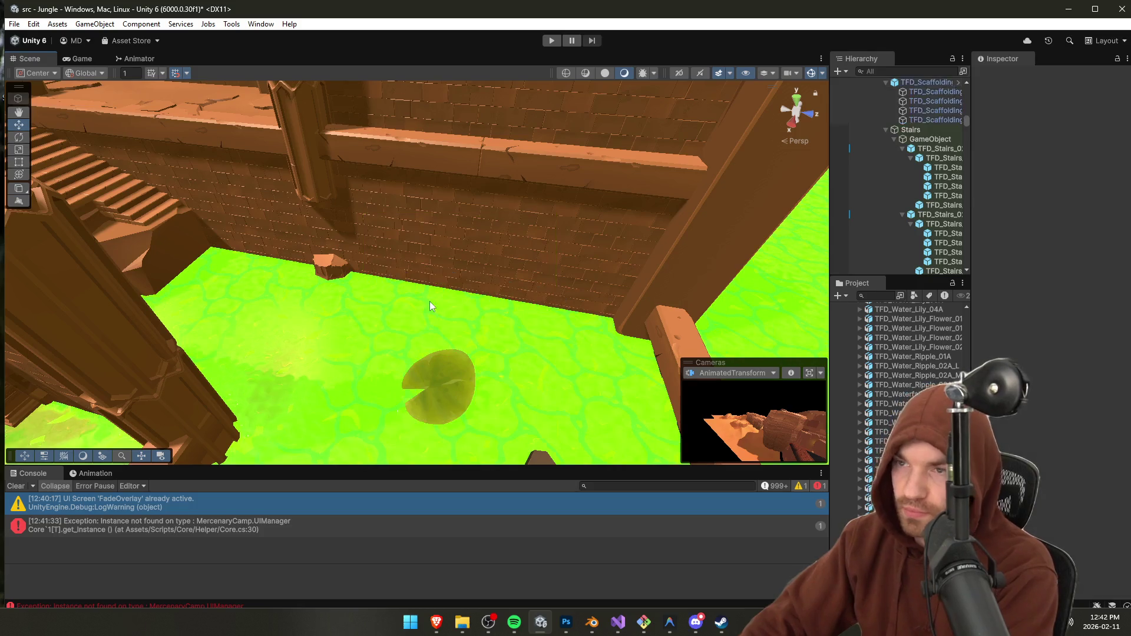
pyautogui.moveTo(433, 313)
pyautogui.mouseDown()
pyautogui.moveTo(733, 323)
pyautogui.moveTo(734, 312)
pyautogui.moveTo(513, 247)
pyautogui.moveTo(495, 283)
pyautogui.moveTo(483, 265)
pyautogui.moveTo(467, 270)
pyautogui.moveTo(386, 316)
pyautogui.moveTo(442, 300)
pyautogui.moveTo(682, 318)
pyautogui.moveTo(536, 293)
pyautogui.moveTo(589, 295)
pyautogui.mouseUp()
pyautogui.click(907, 441)
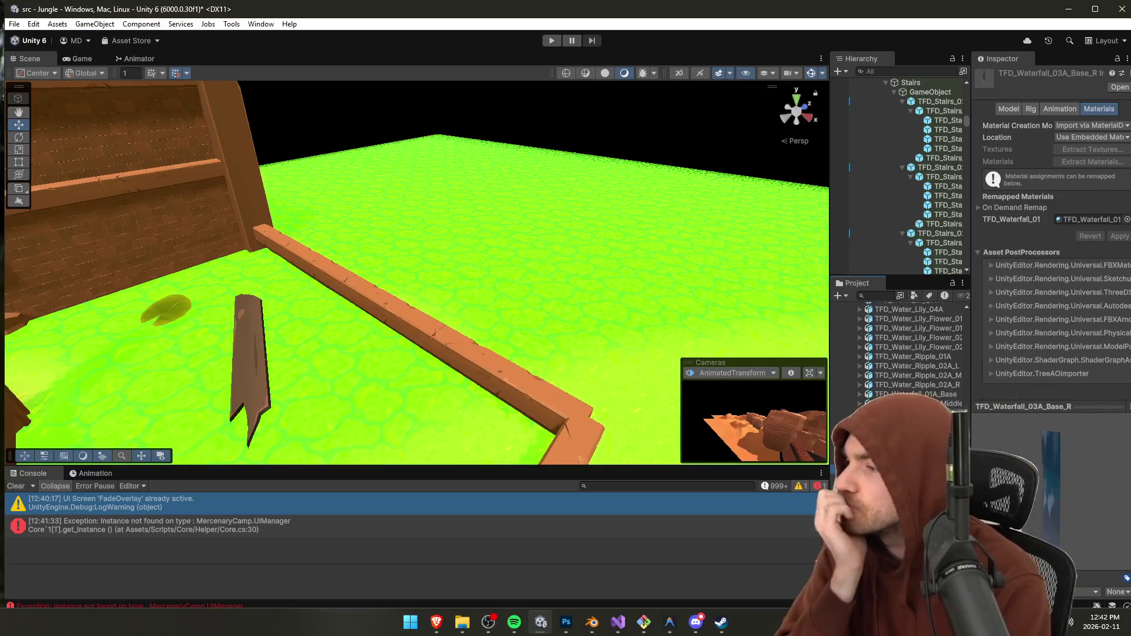
# Step: Preview project assets from the lily pads and wall pieces through the urns and tree models
pyautogui.scroll(-1, 961, 377)
pyautogui.press('Down')
pyautogui.press('Down')
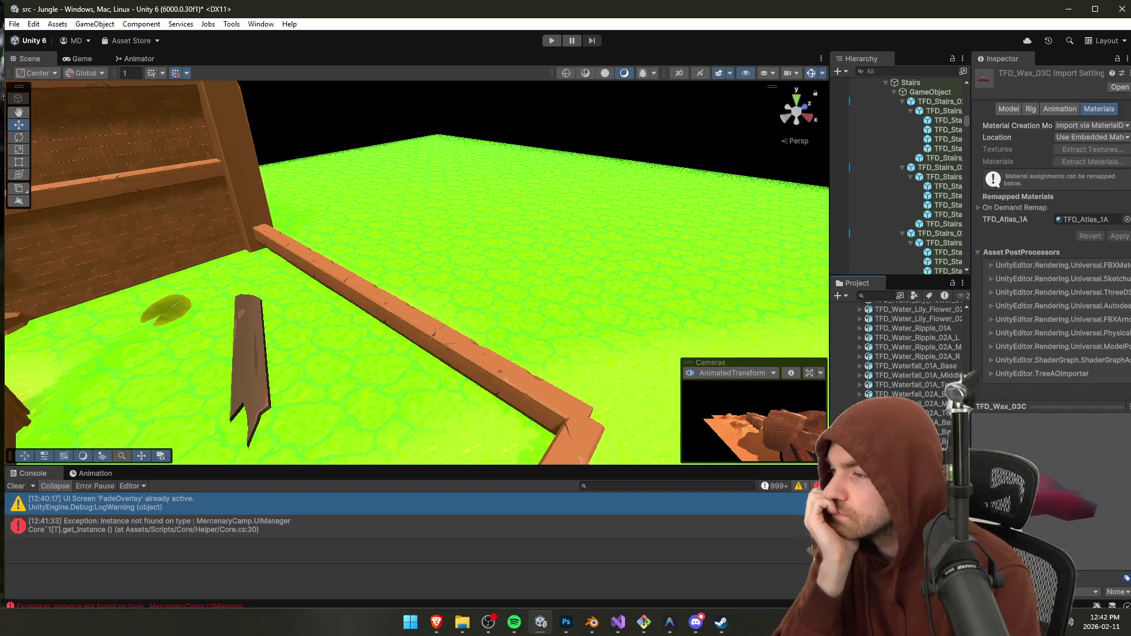
pyautogui.press('Up')
pyautogui.press('Up')
pyautogui.press('Up')
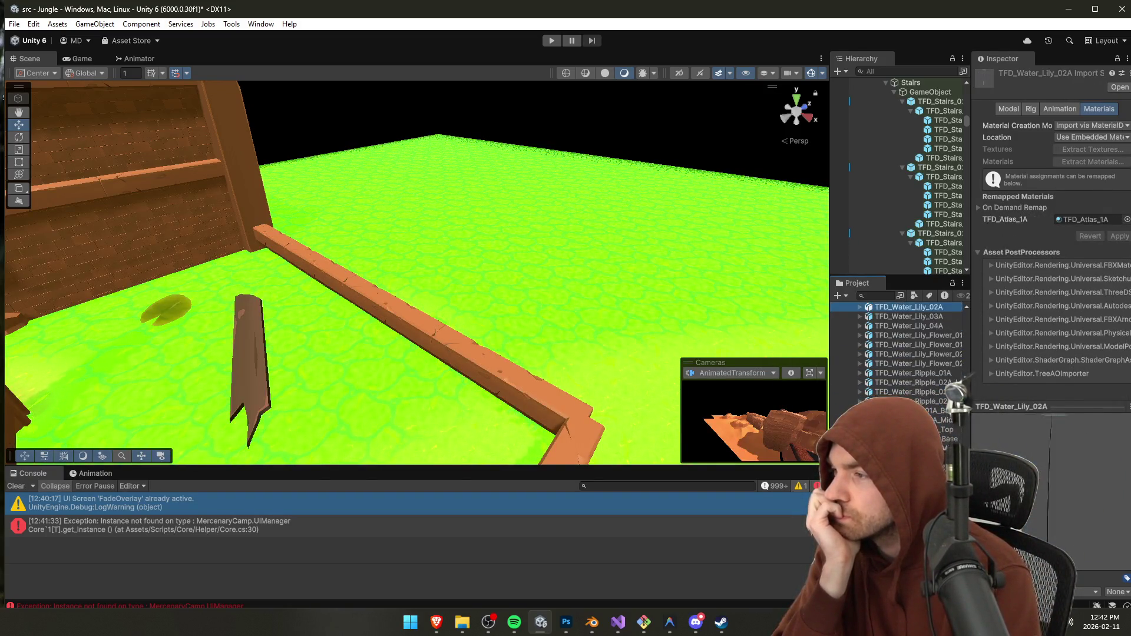
pyautogui.press('Up')
pyautogui.press('Up')
pyautogui.press('Up')
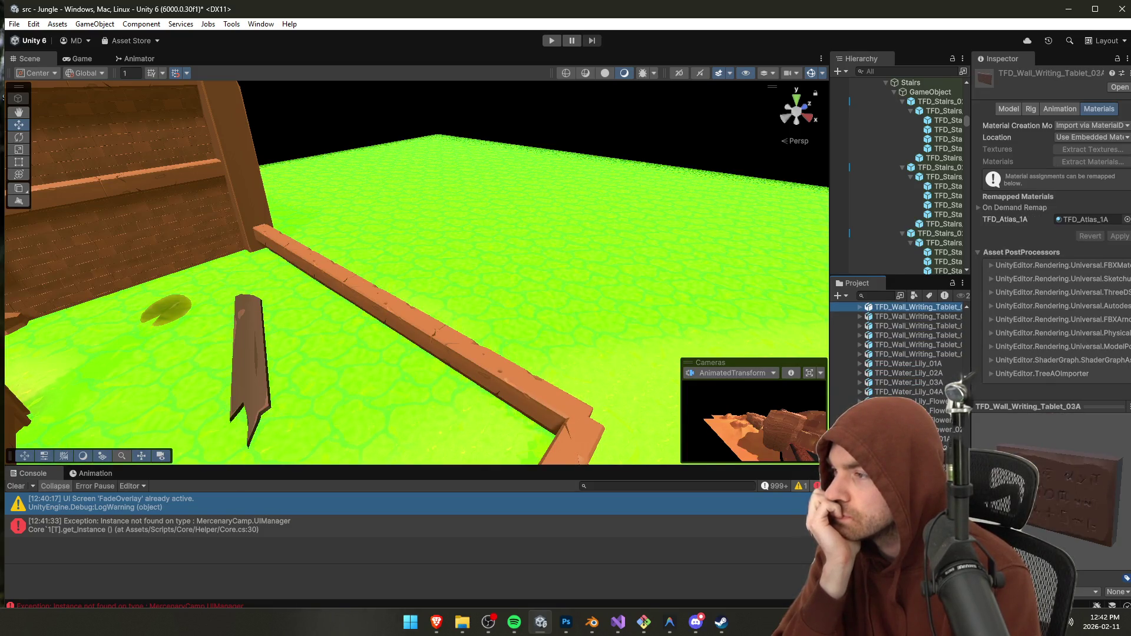
pyautogui.press('Up')
pyautogui.press('Up')
pyautogui.press('Up')
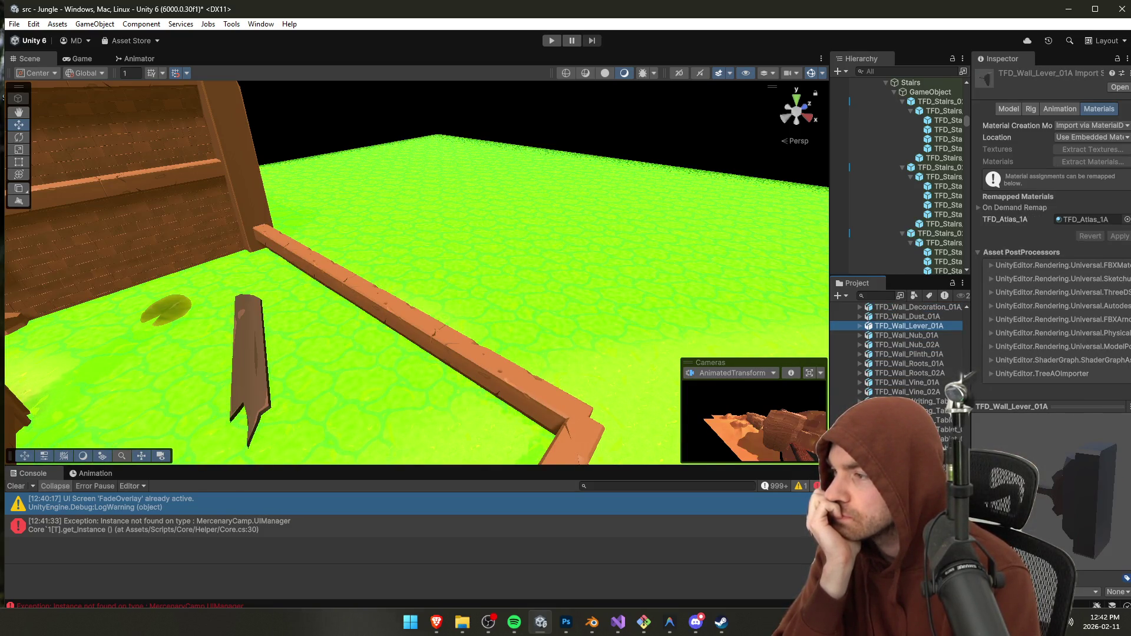
pyautogui.press('Up')
pyautogui.press('Up')
pyautogui.press('Up')
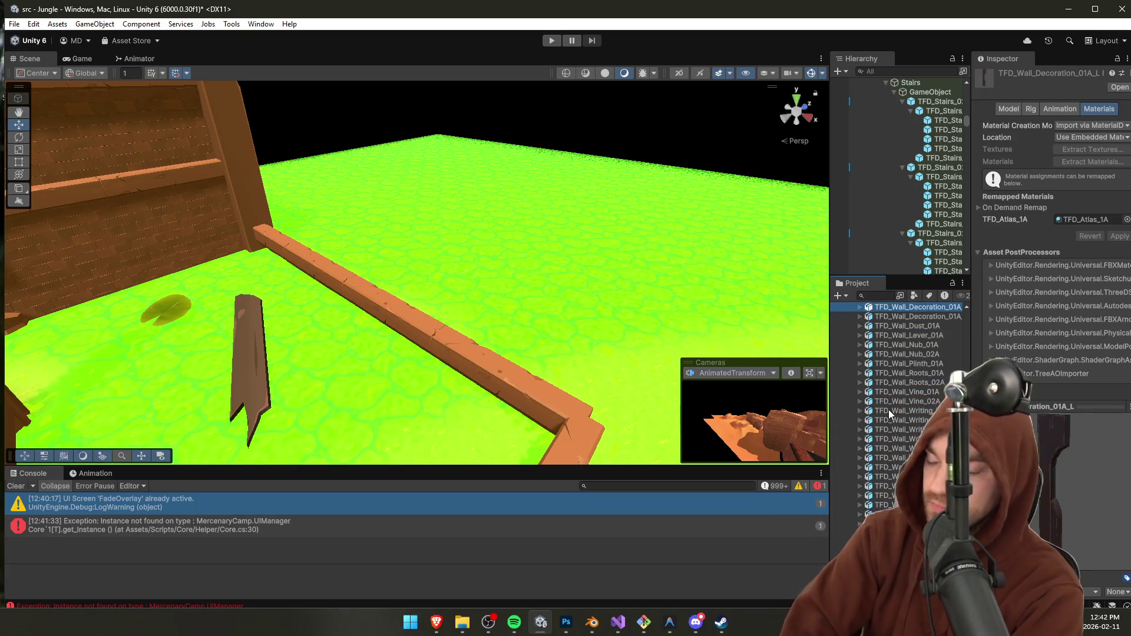
pyautogui.press('Up')
pyautogui.press('Up')
pyautogui.press('Up')
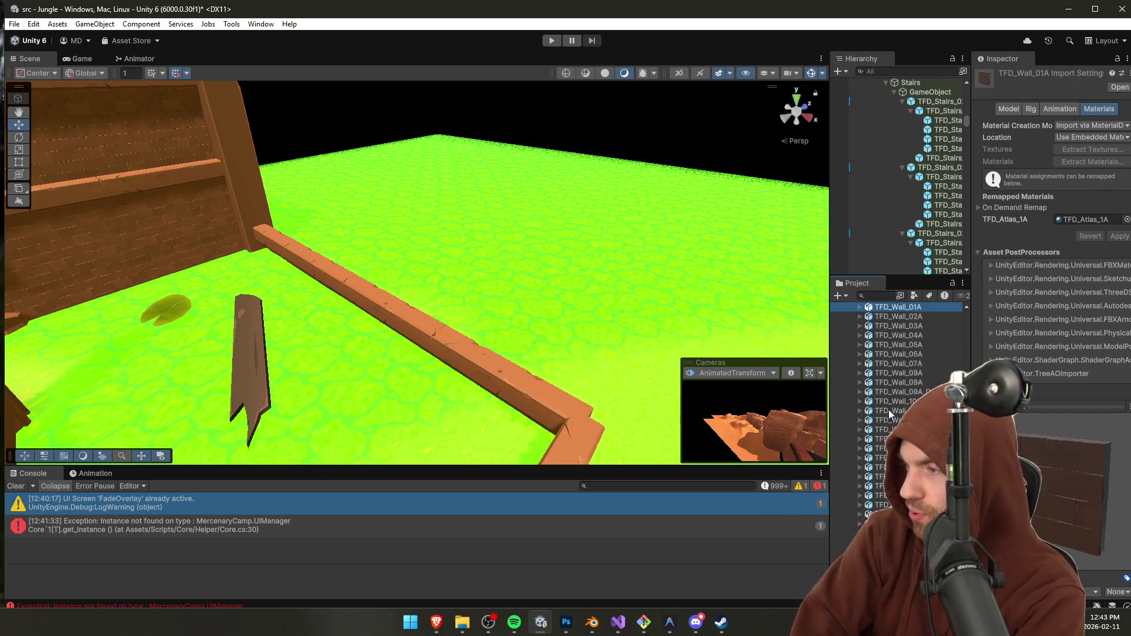
pyautogui.press('Up')
pyautogui.press('Up')
pyautogui.press('Up')
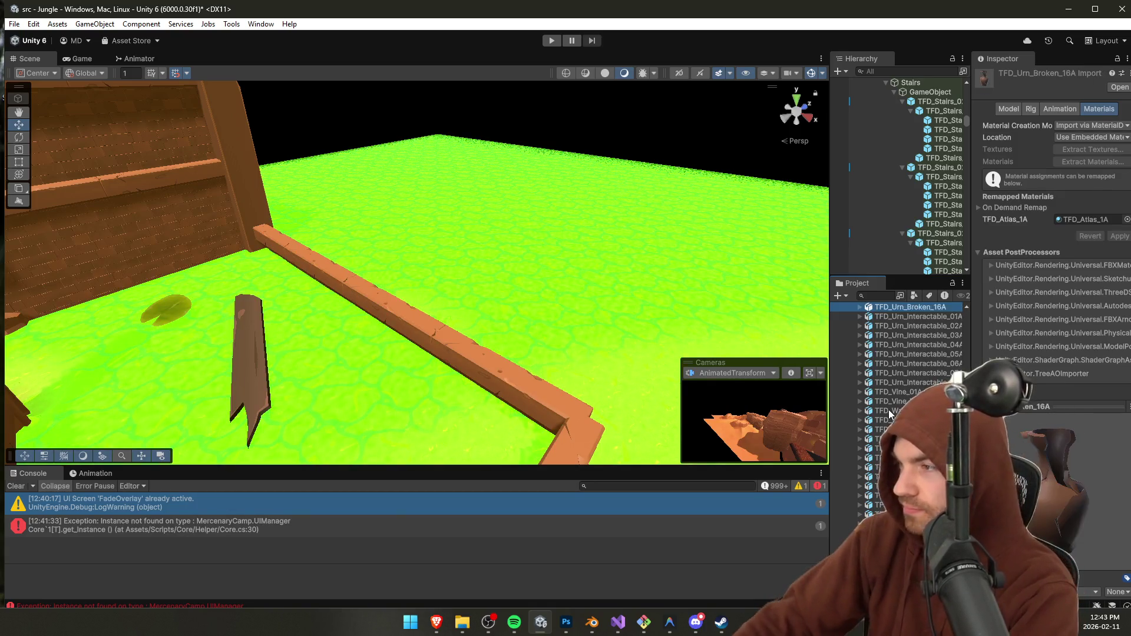
pyautogui.press('Up')
pyautogui.press('Up')
pyautogui.press('Up')
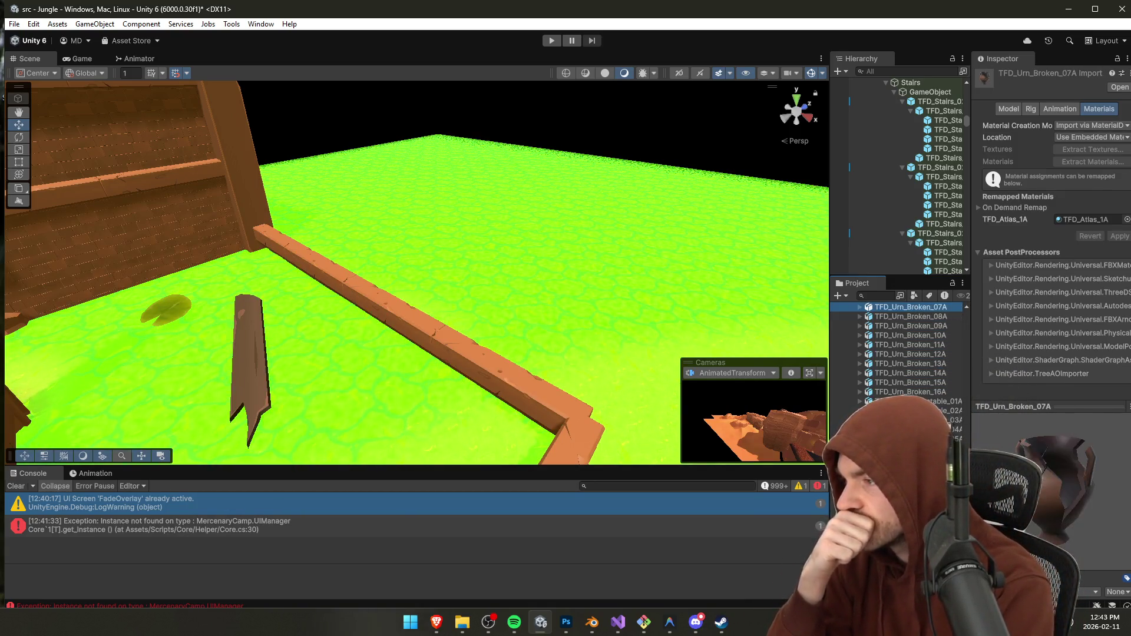
pyautogui.press('Up')
pyautogui.press('Up')
pyautogui.press('Up')
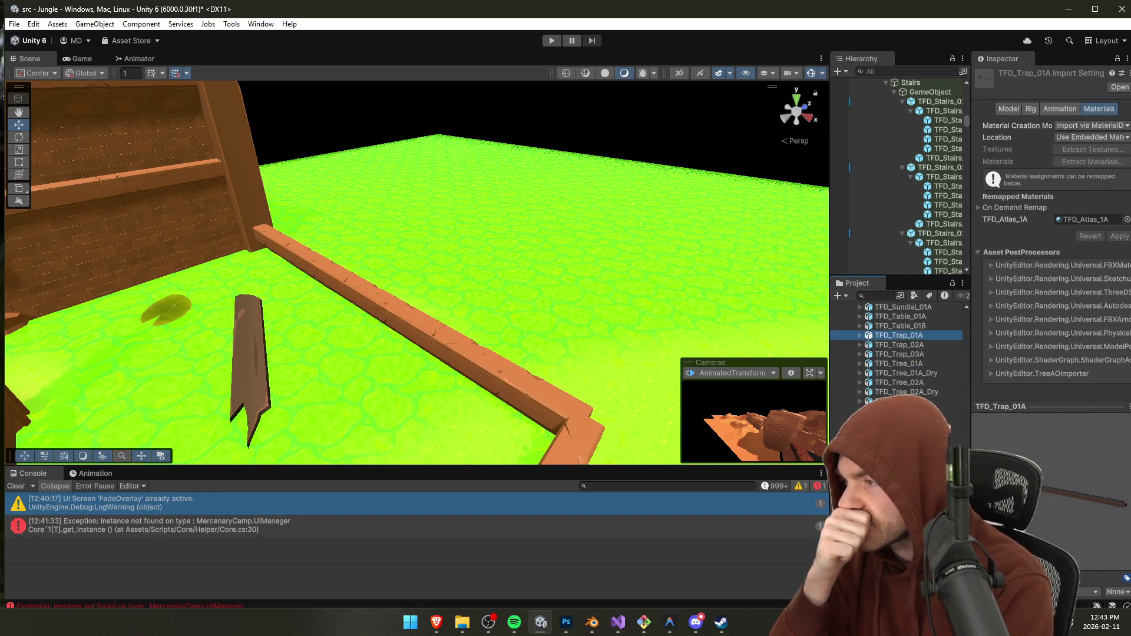
pyautogui.press('Down')
pyautogui.press('Down')
pyautogui.press('Down')
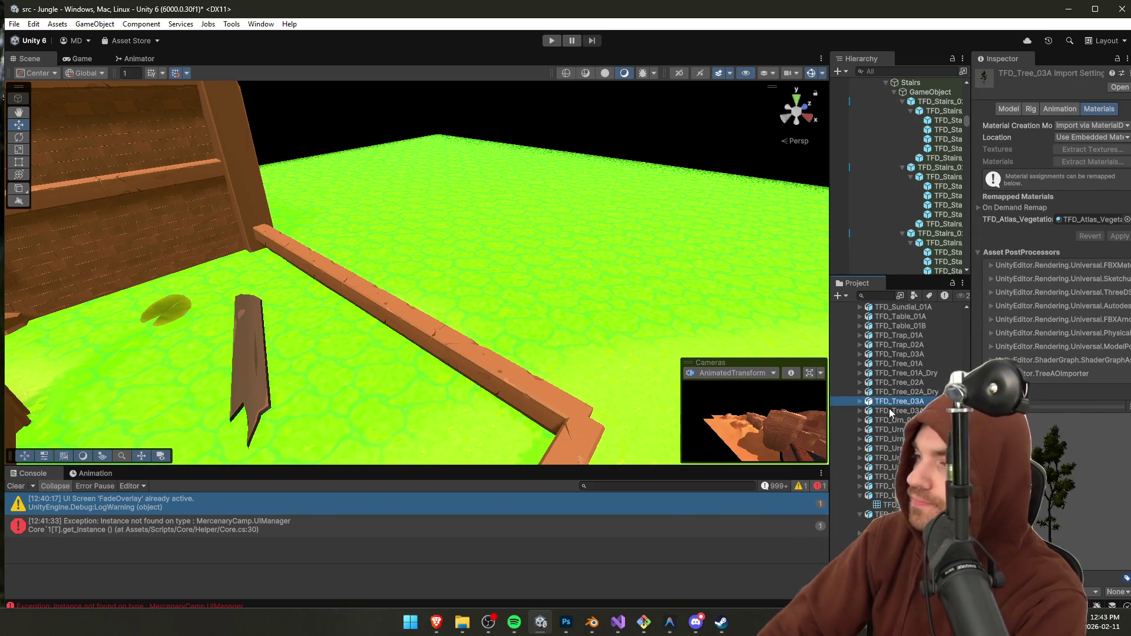
pyautogui.press('Down')
pyautogui.press('Down')
pyautogui.press('Down')
pyautogui.press('Up')
pyautogui.press('Up')
pyautogui.press('Up')
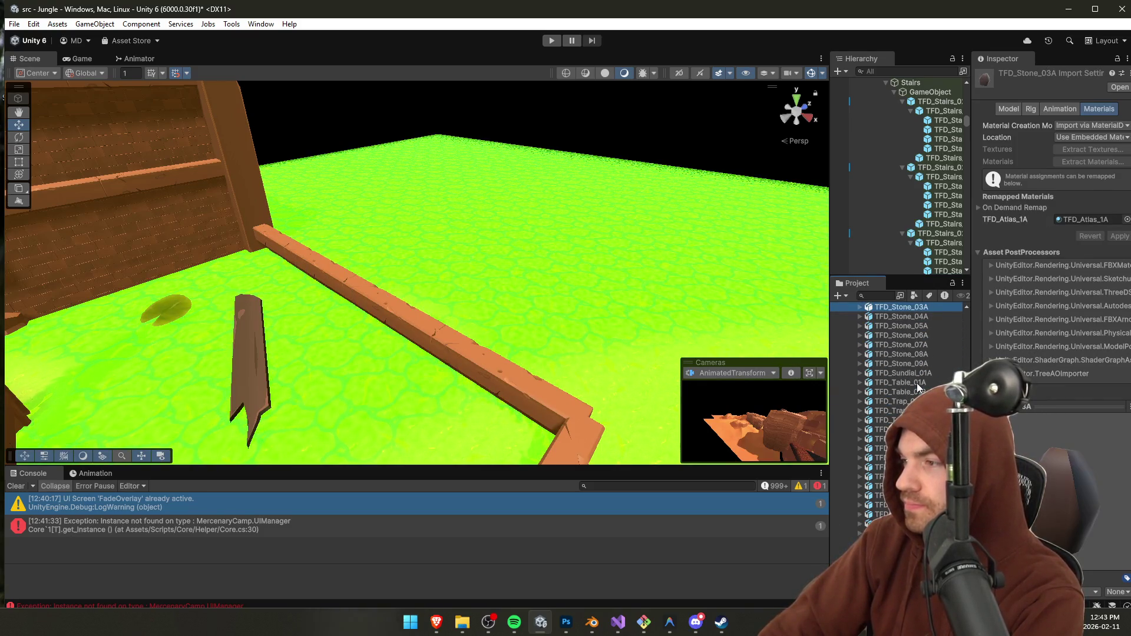
pyautogui.press('Up')
pyautogui.press('Up')
pyautogui.press('Up')
pyautogui.press('Up')
pyautogui.press('Up')
pyautogui.press('Up')
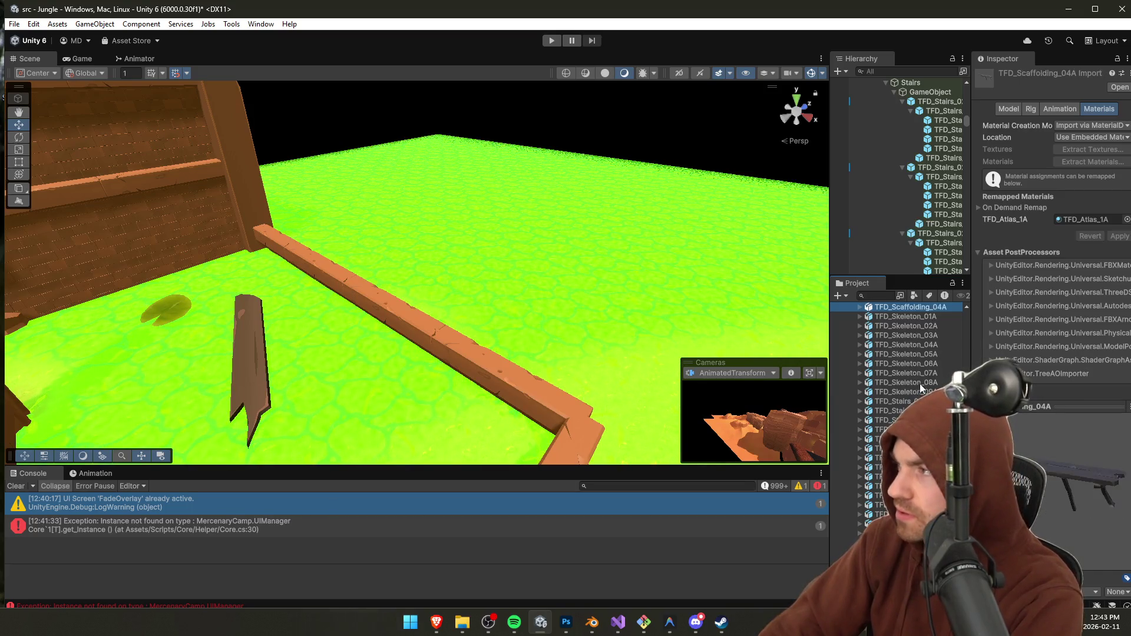
pyautogui.press('Up')
pyautogui.press('Up')
pyautogui.press('Up')
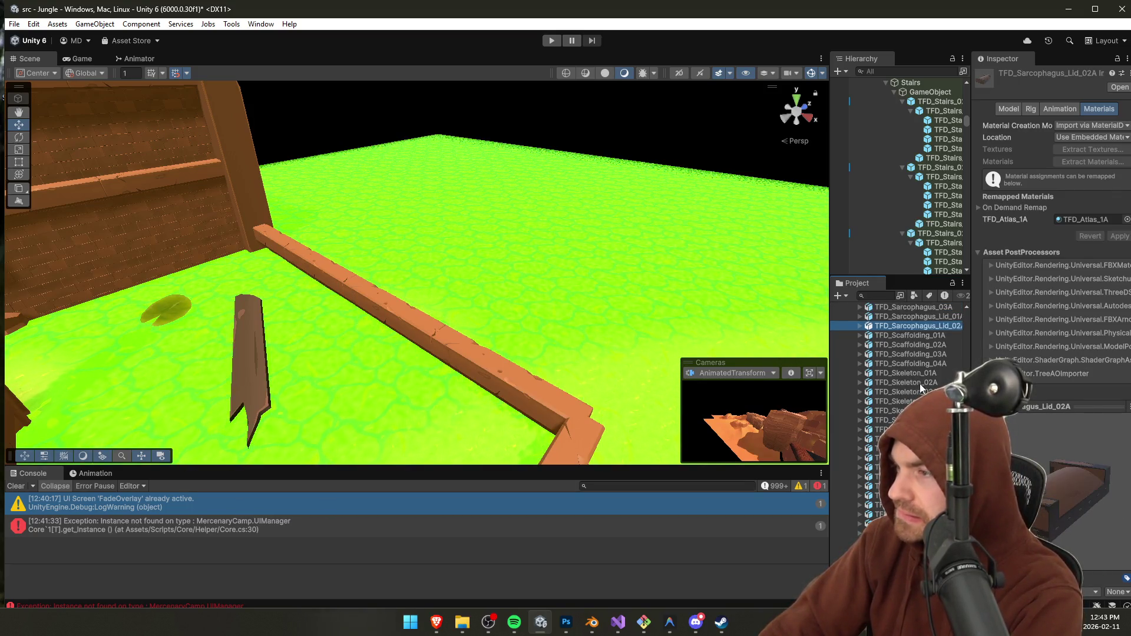
pyautogui.press('Up')
pyautogui.press('Up')
pyautogui.press('Up')
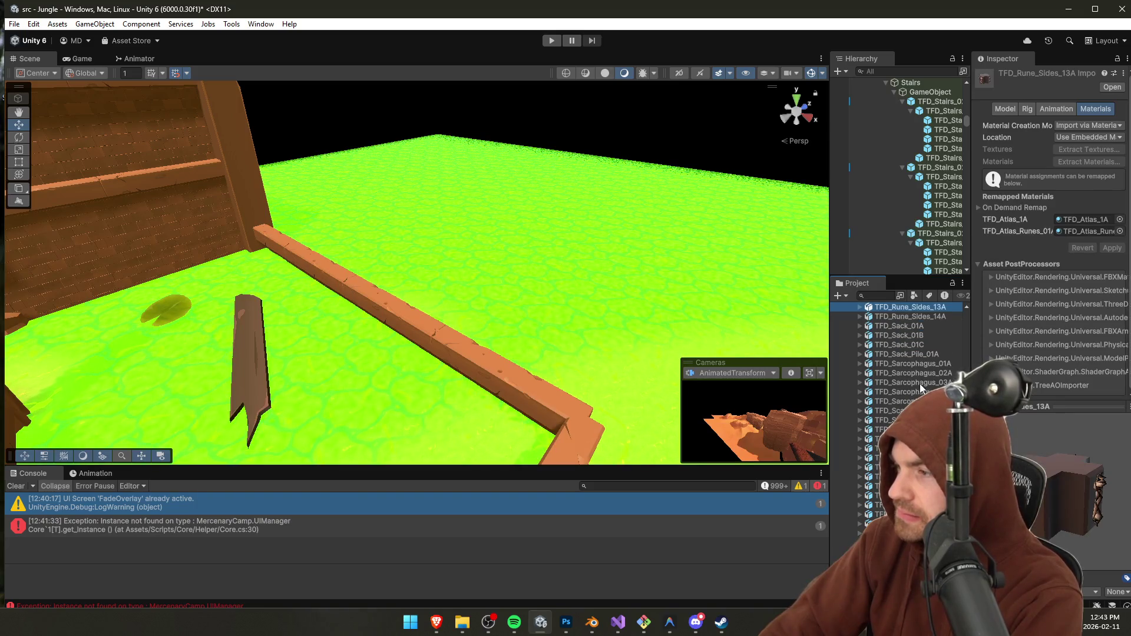
pyautogui.press('Up')
pyautogui.press('Up')
pyautogui.press('Up')
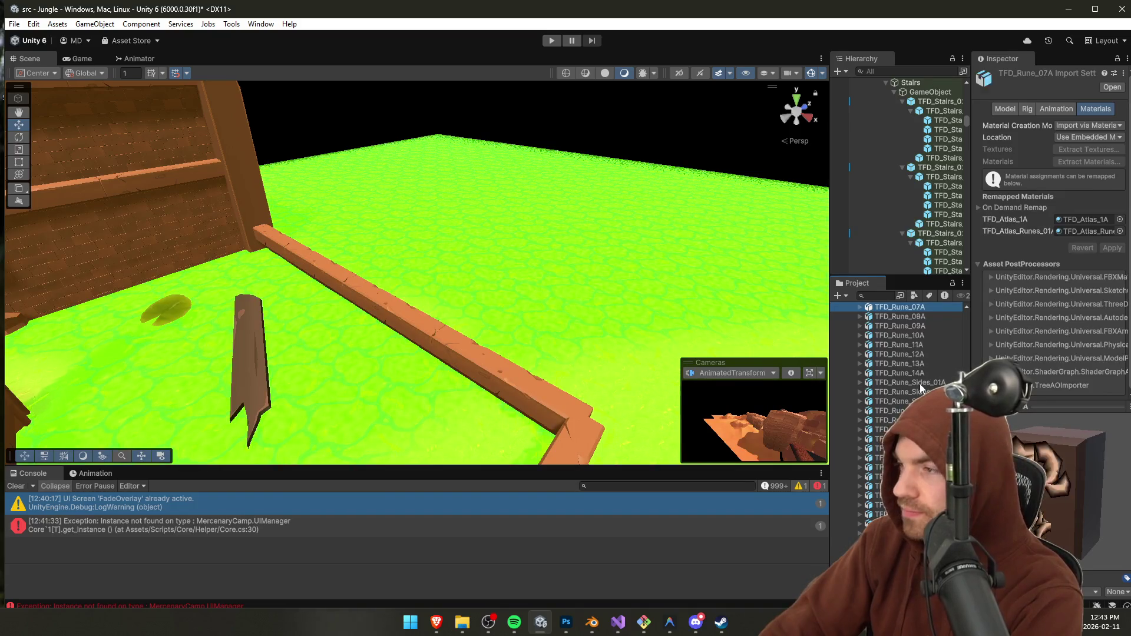
# Step: Preview the rock models, then place TFD_Plant_05A on the wooden rail and frame it
pyautogui.press('Up')
pyautogui.press('Up')
pyautogui.press('Up')
pyautogui.press('Up')
pyautogui.press('Up')
pyautogui.press('Up')
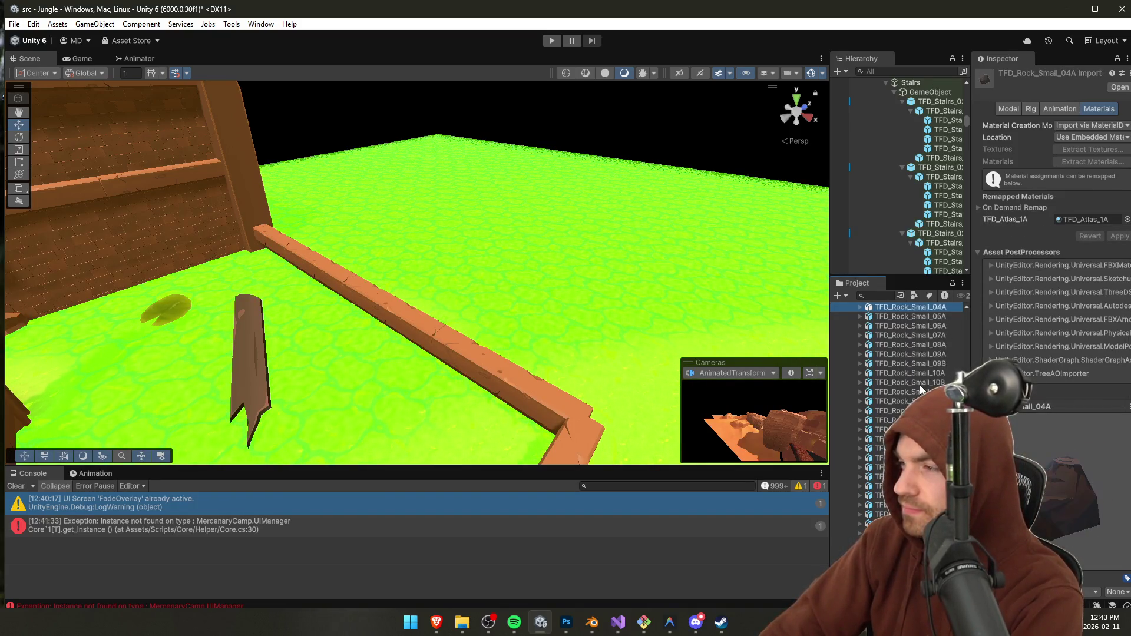
pyautogui.press('Up')
pyautogui.press('Up')
pyautogui.press('Up')
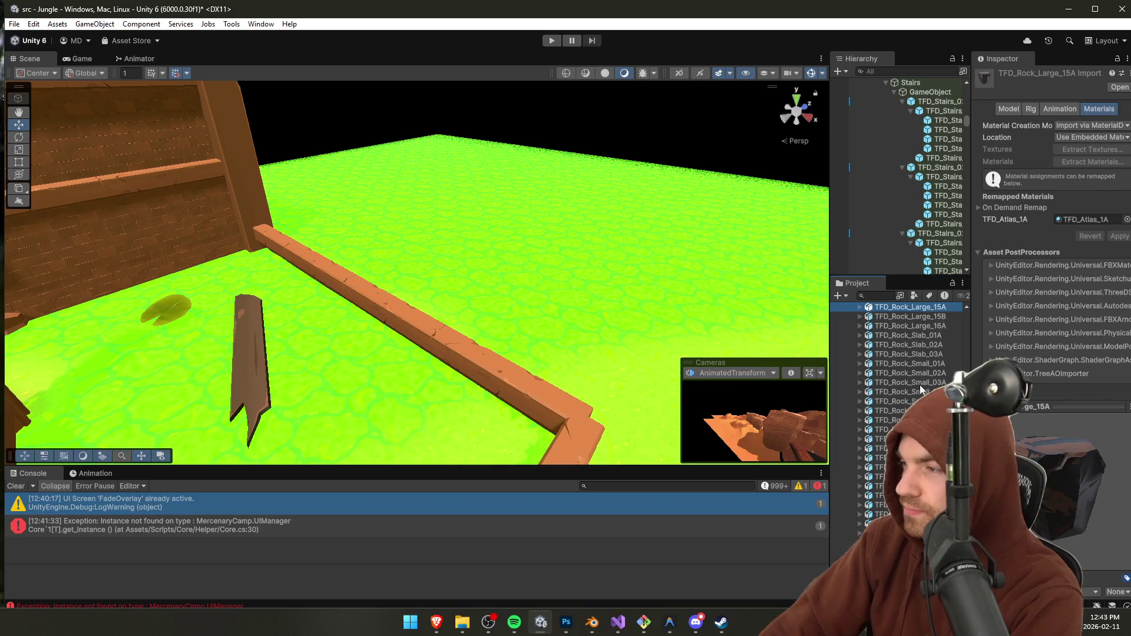
pyautogui.press('Up')
pyautogui.press('Up')
pyautogui.press('Up')
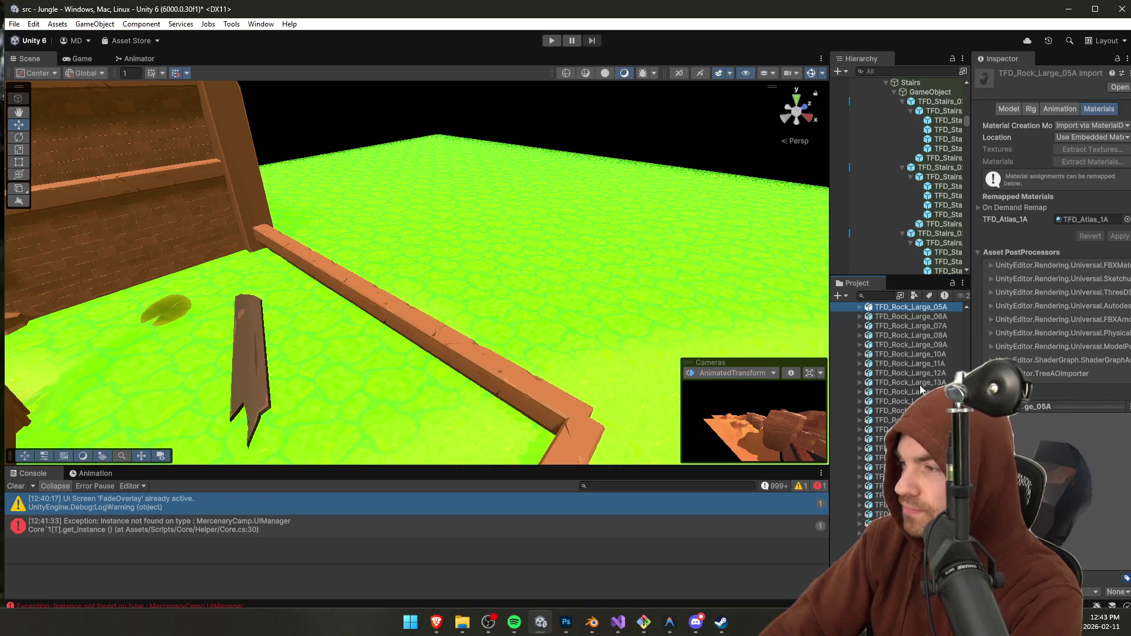
pyautogui.press('Up')
pyautogui.press('Up')
pyautogui.press('Up')
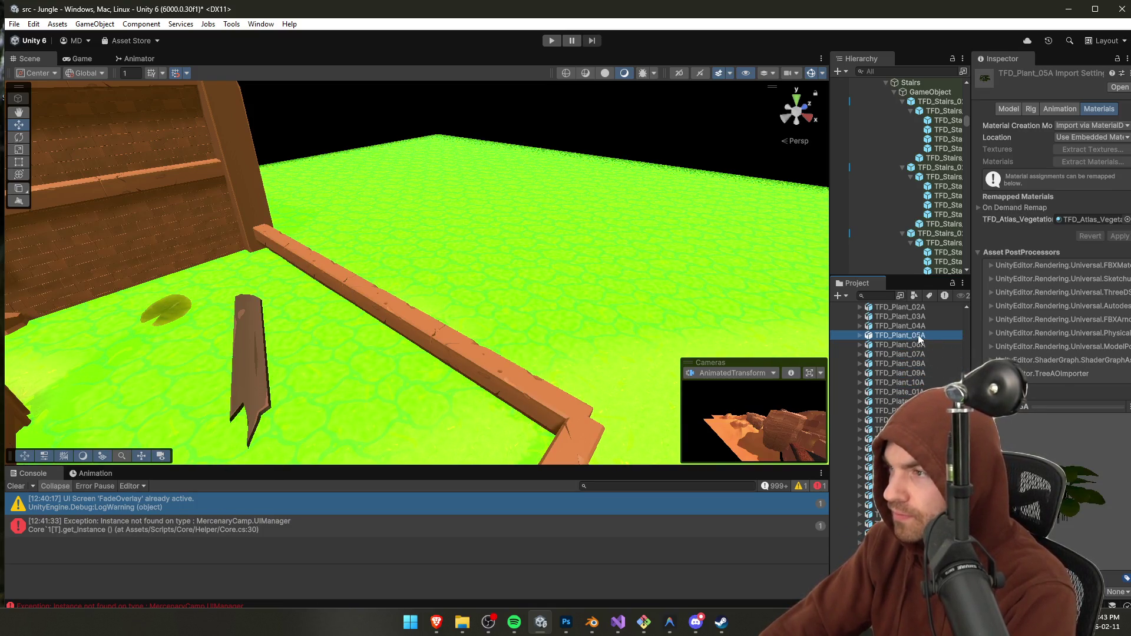
pyautogui.moveTo(462, 382); pyautogui.dragTo(501, 384)
pyautogui.press('f')
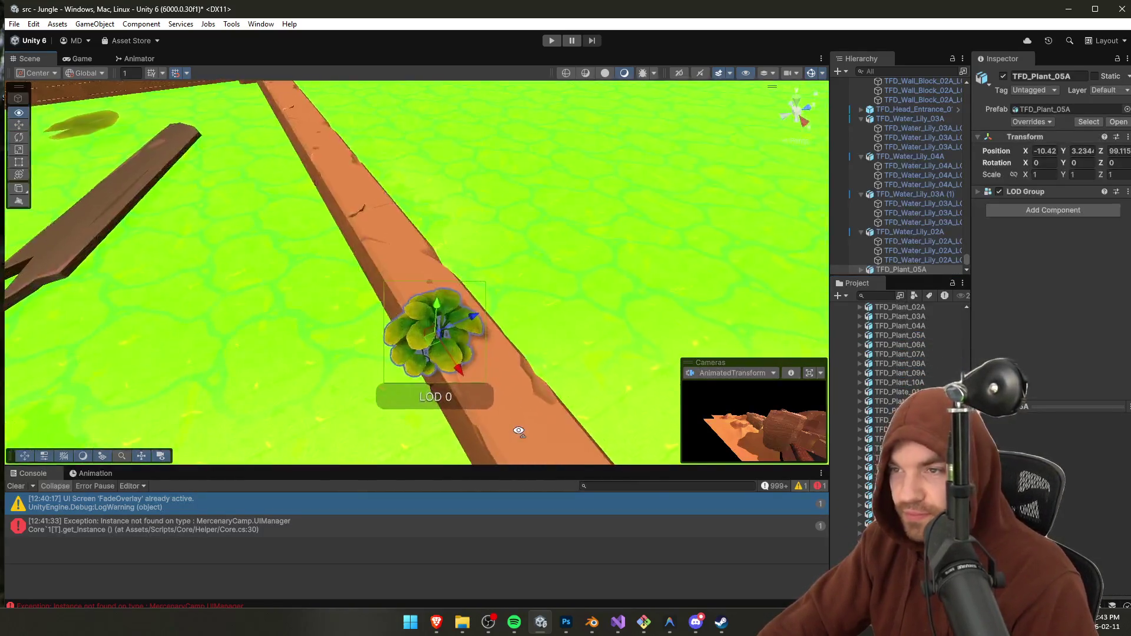
# Step: Remove the placed TFD_Plant_05A bush and save the scene
pyautogui.press('Delete')
pyautogui.moveTo(540, 313)
pyautogui.mouseDown()
pyautogui.moveTo(358, 202)
pyautogui.moveTo(561, 301)
pyautogui.moveTo(552, 290)
pyautogui.moveTo(481, 298)
pyautogui.moveTo(652, 333)
pyautogui.moveTo(556, 314)
pyautogui.mouseUp()
pyautogui.hotkey('ctrl', 's')
# Step: Select the terrain, look over the dirt path, and start a playtest
pyautogui.click(537, 291)
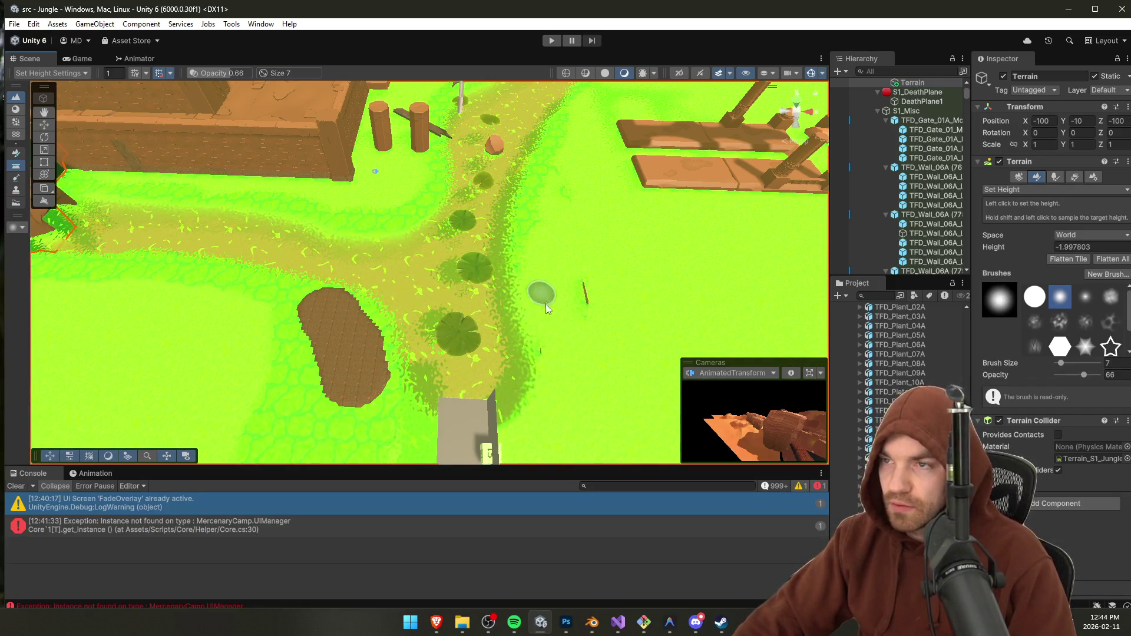
pyautogui.moveTo(540, 293)
pyautogui.mouseDown()
pyautogui.moveTo(434, 332)
pyautogui.moveTo(475, 309)
pyautogui.mouseUp()
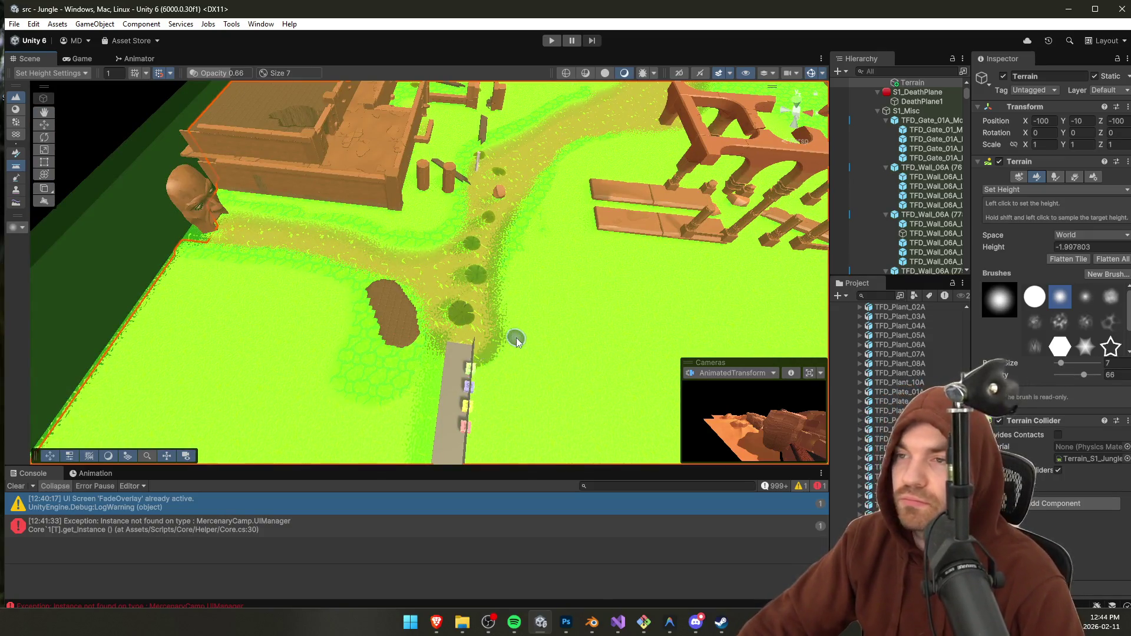
pyautogui.scroll(5, 516, 341)
pyautogui.moveTo(512, 346)
pyautogui.mouseDown()
pyautogui.moveTo(444, 295)
pyautogui.moveTo(550, 253)
pyautogui.mouseUp()
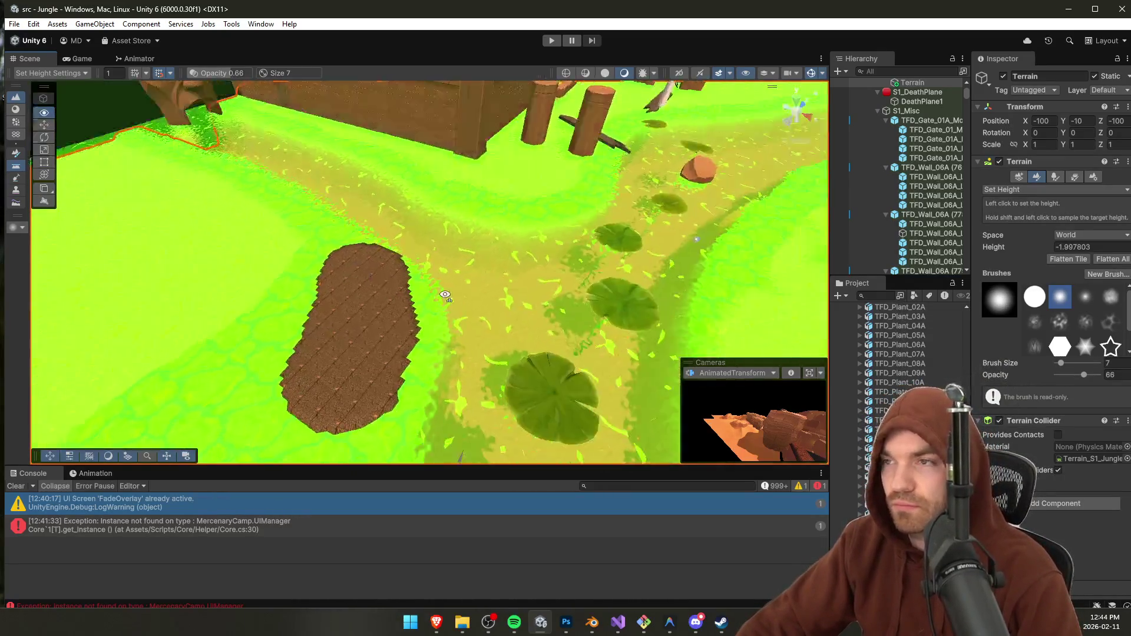
pyautogui.click(551, 40)
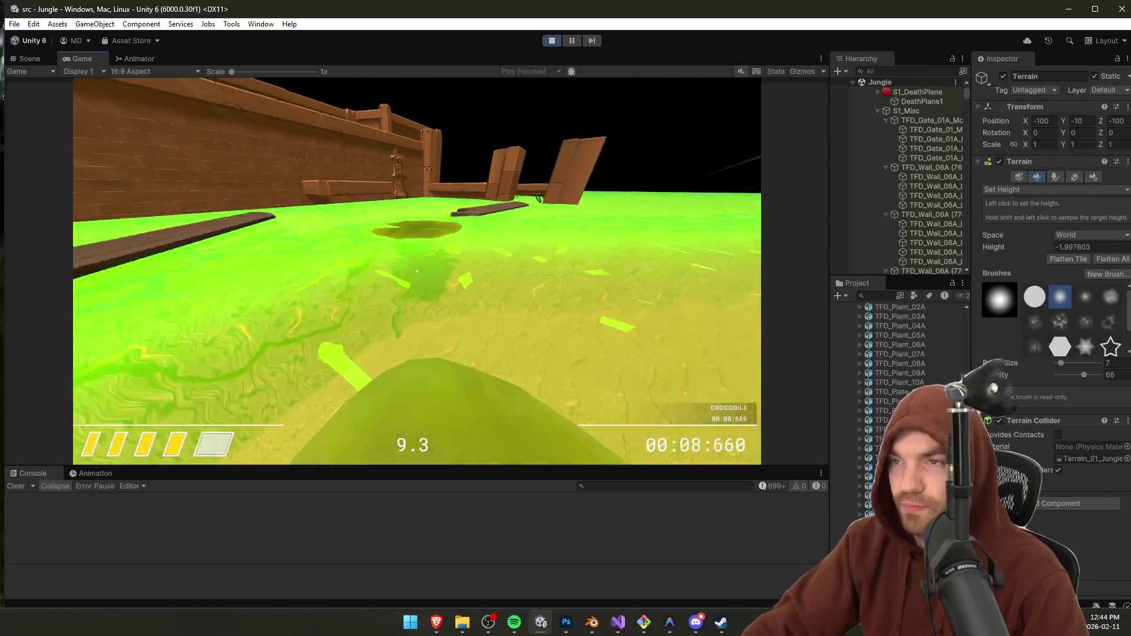
# Step: Pause the running game, stop Play mode, and select the TFD_Plant_04A asset
pyautogui.press('Escape')
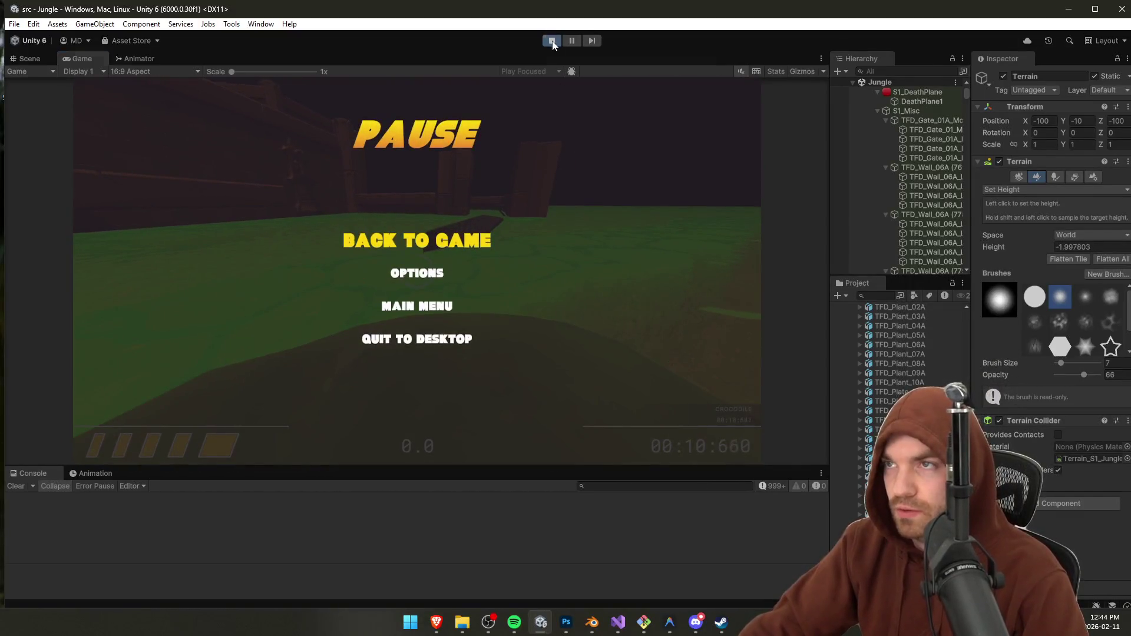
pyautogui.click(552, 41)
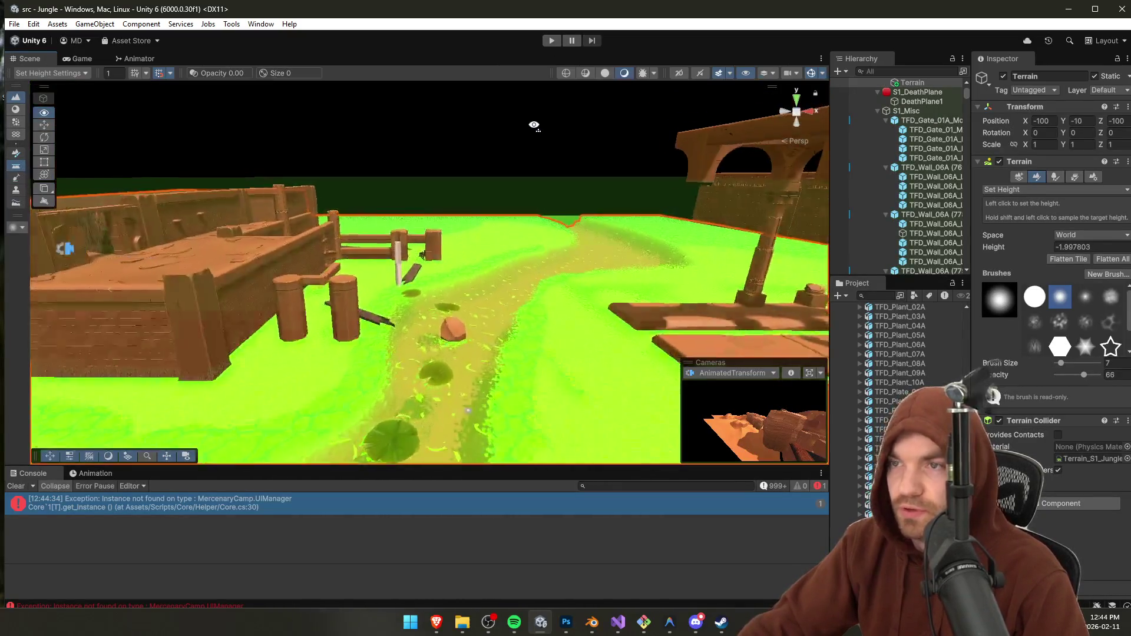
pyautogui.scroll(3, 534, 125)
pyautogui.click(850, 325)
pyautogui.click(331, 337)
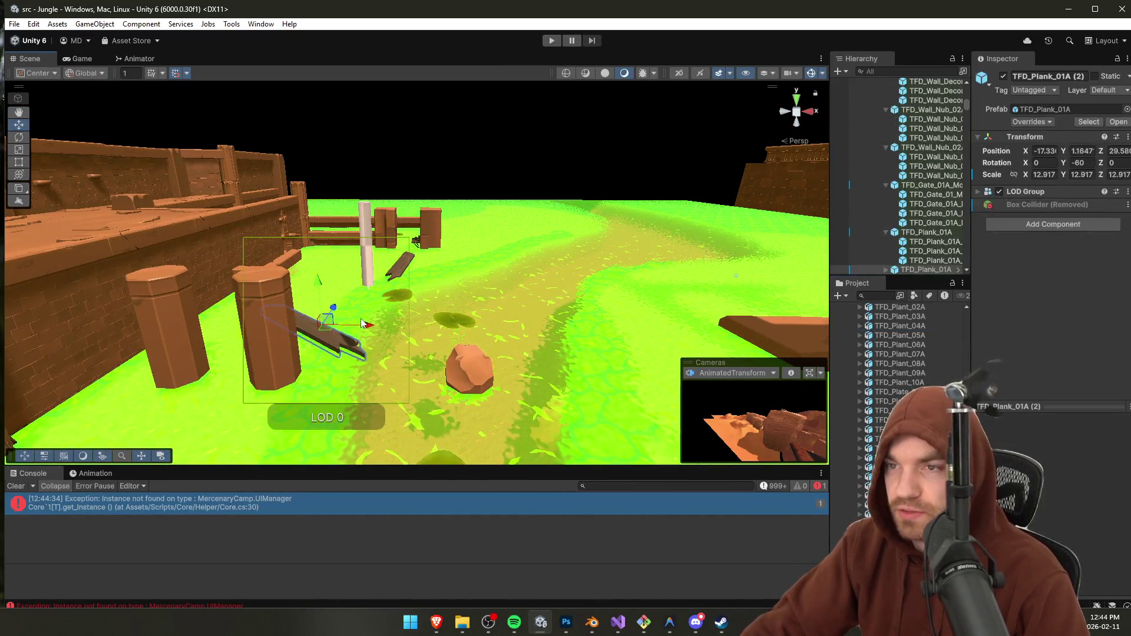
pyautogui.press('f')
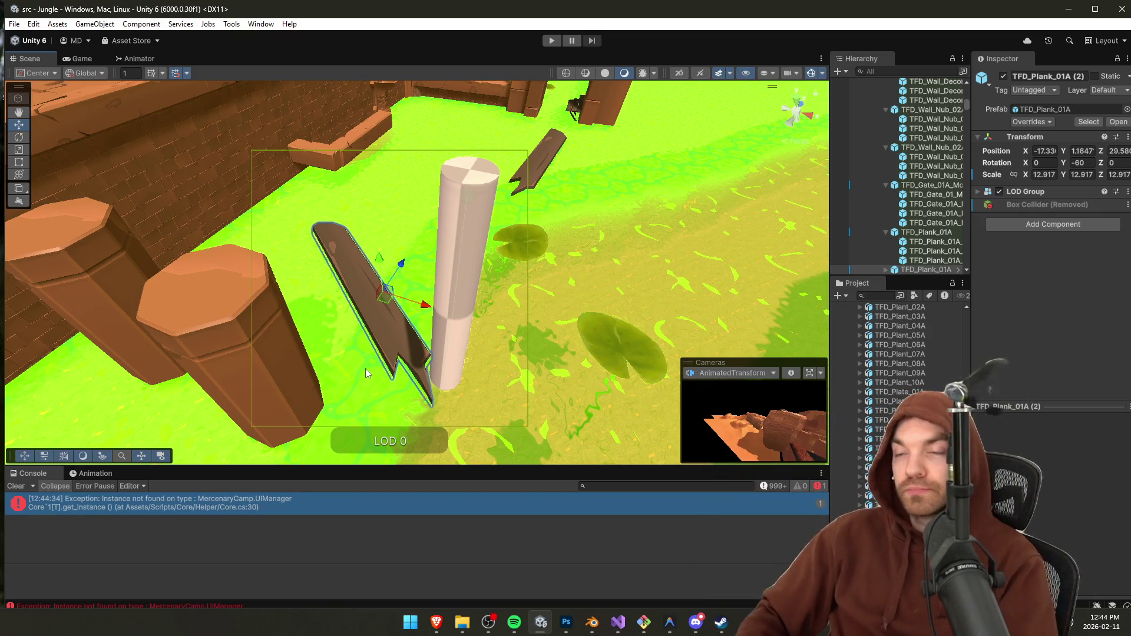
pyautogui.moveTo(365, 369)
pyautogui.mouseDown()
pyautogui.moveTo(705, 237)
pyautogui.moveTo(607, 260)
pyautogui.moveTo(431, 251)
pyautogui.mouseUp()
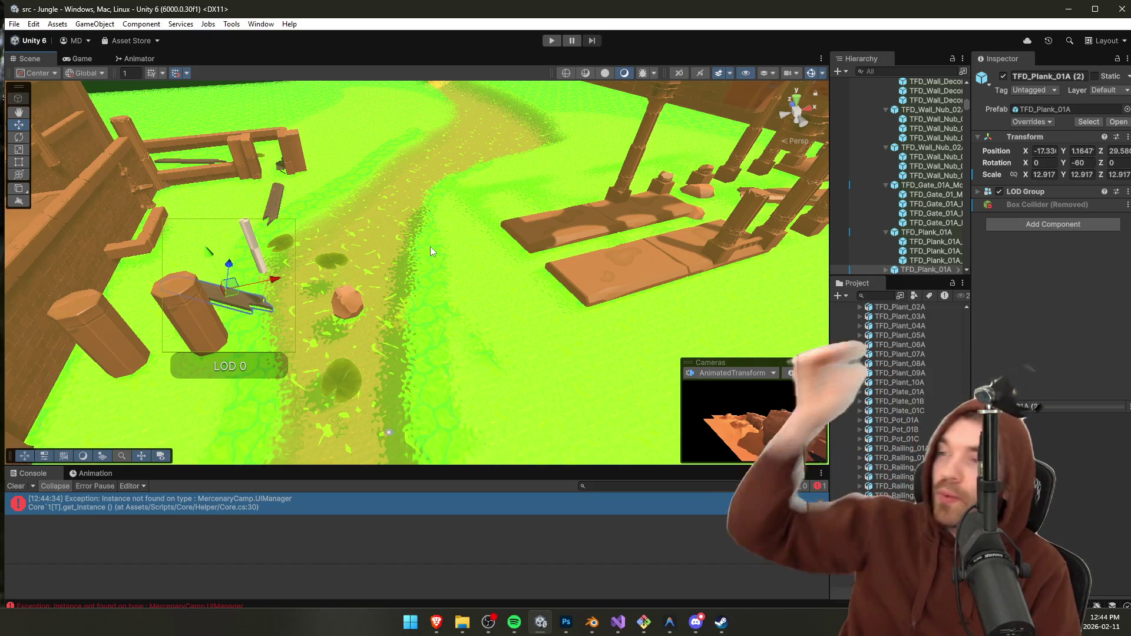
pyautogui.moveTo(430, 246); pyautogui.dragTo(584, 192)
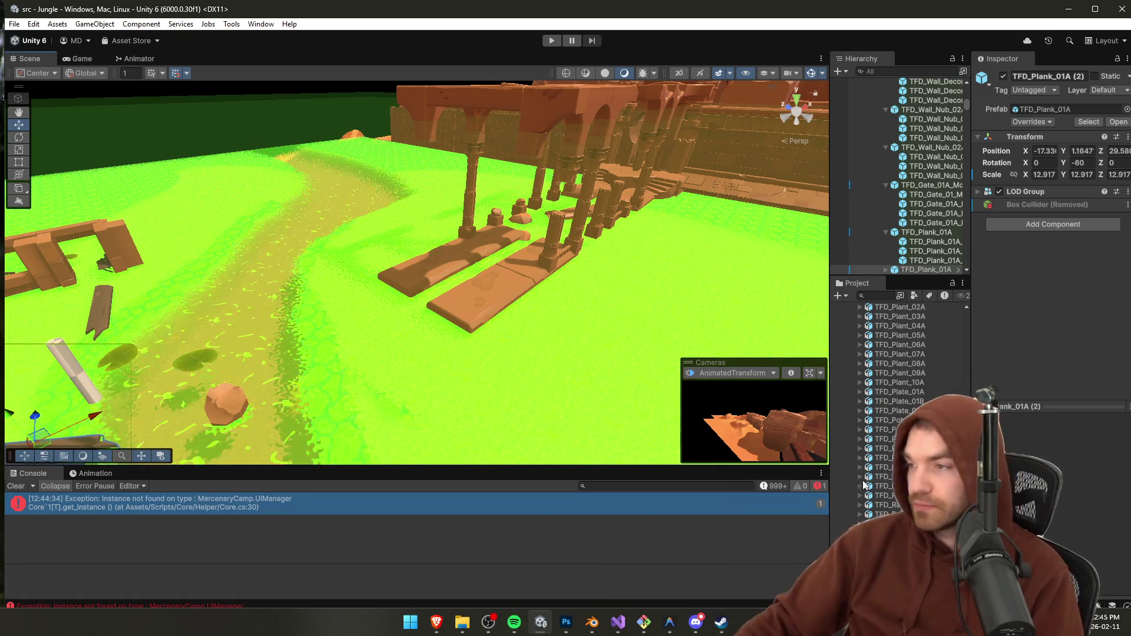
pyautogui.click(917, 363)
pyautogui.moveTo(436, 318)
pyautogui.mouseDown()
pyautogui.moveTo(546, 278)
pyautogui.moveTo(588, 278)
pyautogui.moveTo(510, 280)
pyautogui.moveTo(528, 290)
pyautogui.moveTo(562, 269)
pyautogui.moveTo(528, 417)
pyautogui.moveTo(556, 313)
pyautogui.moveTo(545, 298)
pyautogui.moveTo(530, 336)
pyautogui.moveTo(365, 283)
pyautogui.moveTo(200, 301)
pyautogui.moveTo(247, 295)
pyautogui.mouseUp()
pyautogui.moveTo(1111, 309)
pyautogui.mouseDown()
pyautogui.moveTo(109, 233)
pyautogui.moveTo(134, 222)
pyautogui.moveTo(141, 316)
pyautogui.moveTo(220, 489)
pyautogui.moveTo(188, 536)
pyautogui.moveTo(68, 530)
pyautogui.moveTo(332, 411)
pyautogui.moveTo(430, 287)
pyautogui.moveTo(232, 285)
pyautogui.moveTo(354, 236)
pyautogui.mouseUp()
pyautogui.click(401, 253)
# Step: Add the four remaining temple blocks to the selection
pyautogui.keyDown('shift'); pyautogui.click(400, 203); pyautogui.keyUp('shift')
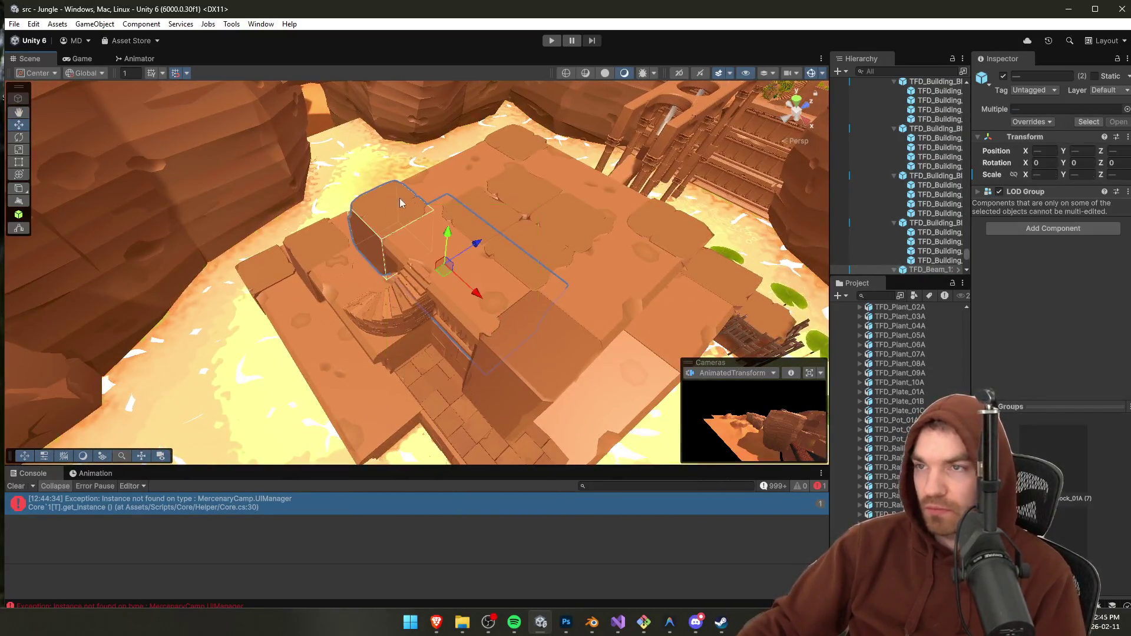
pyautogui.keyDown('shift'); pyautogui.click(522, 147); pyautogui.keyUp('shift')
pyautogui.keyDown('shift'); pyautogui.click(595, 201); pyautogui.keyUp('shift')
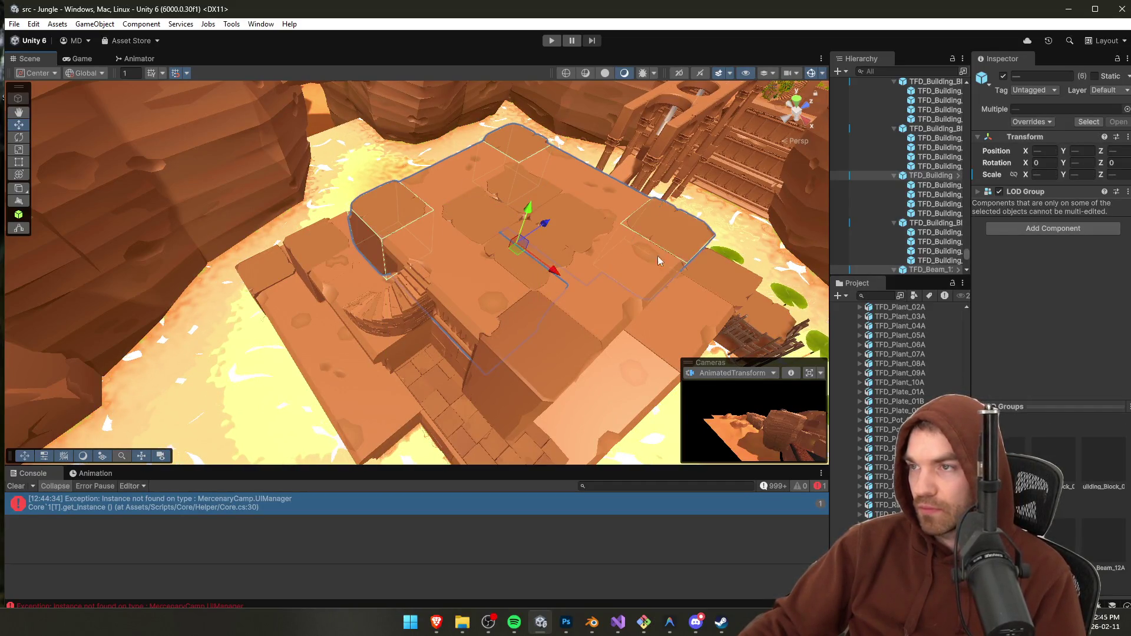
pyautogui.keyDown('shift'); pyautogui.click(544, 335); pyautogui.keyUp('shift')
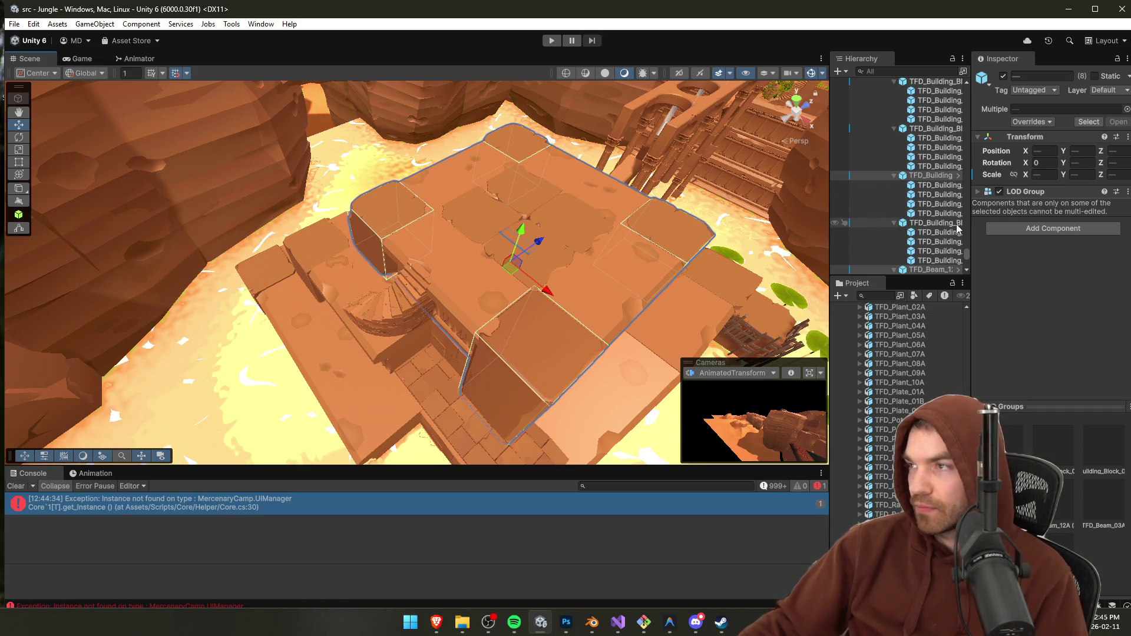
# Step: Collapse the StartingPipe, Level and TFD_Column_02A_Mod groups and frame the Win trigger
pyautogui.scroll(15, 891, 152)
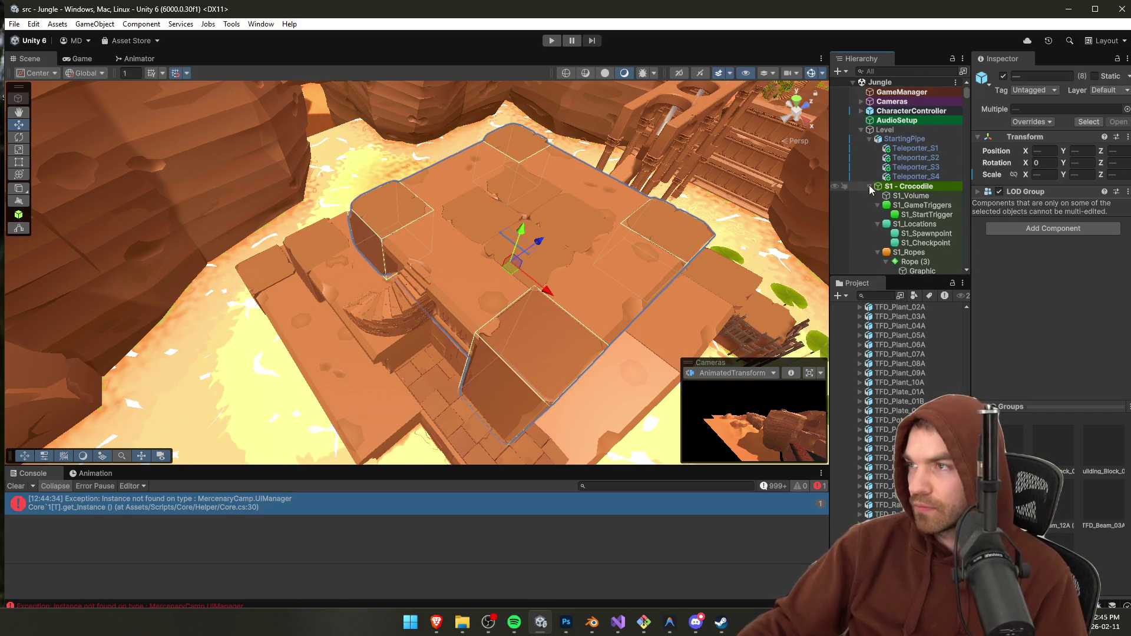
pyautogui.click(869, 139)
pyautogui.click(862, 129)
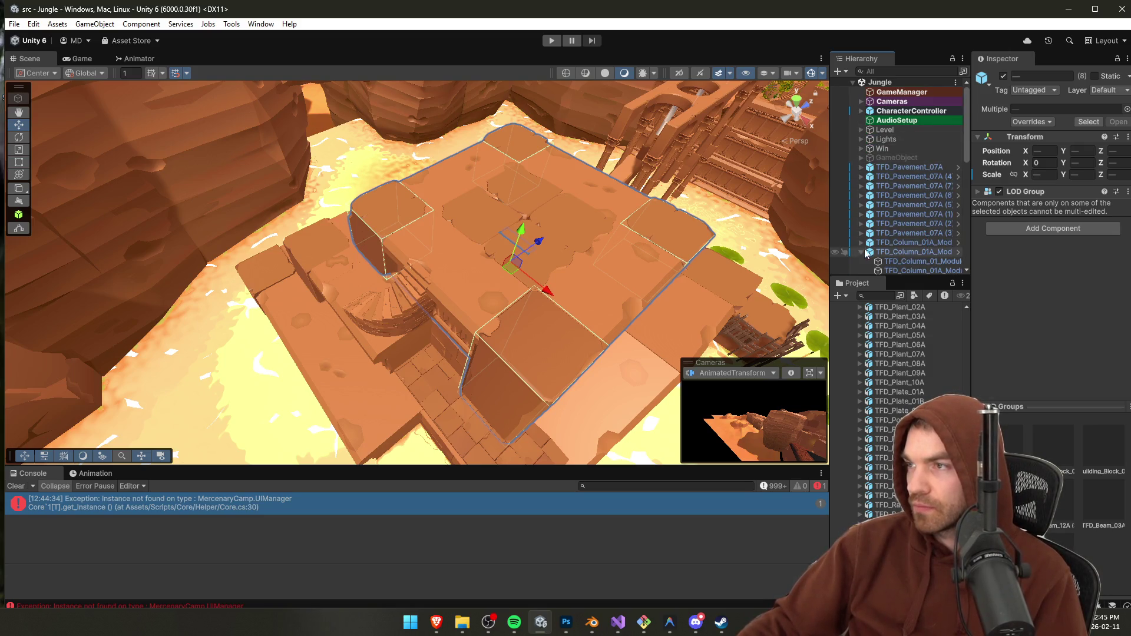
pyautogui.scroll(-3, 864, 268)
pyautogui.doubleClick(900, 114)
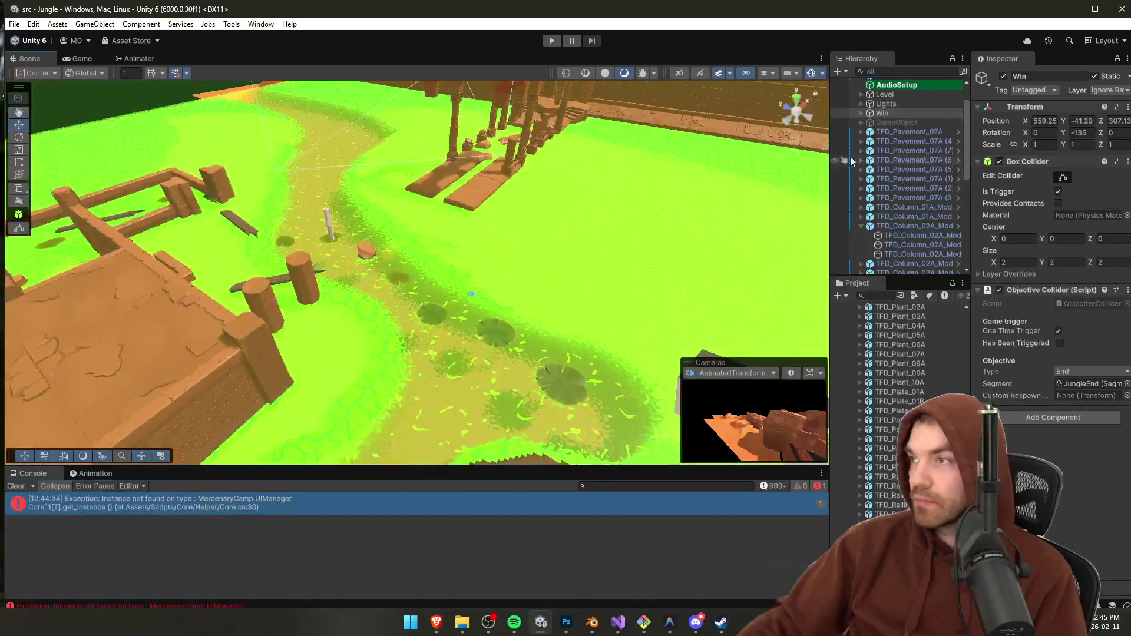
pyautogui.click(861, 226)
pyautogui.scroll(-4, 861, 176)
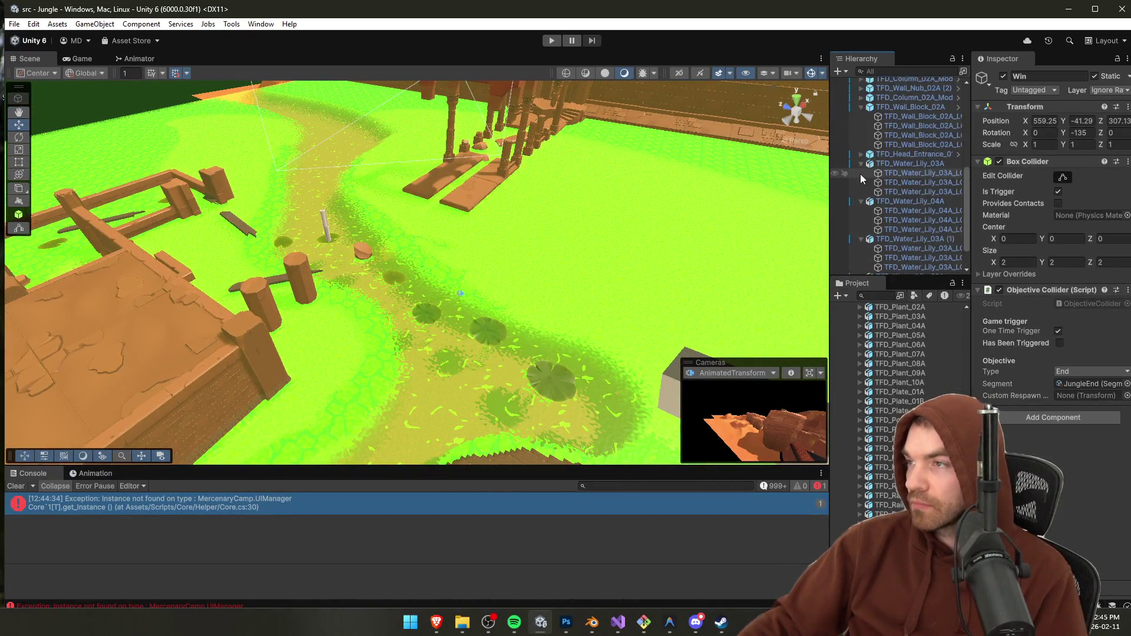
pyautogui.click(894, 189)
pyautogui.scroll(-3, 897, 197)
pyautogui.scroll(3, 900, 242)
pyautogui.click(900, 231)
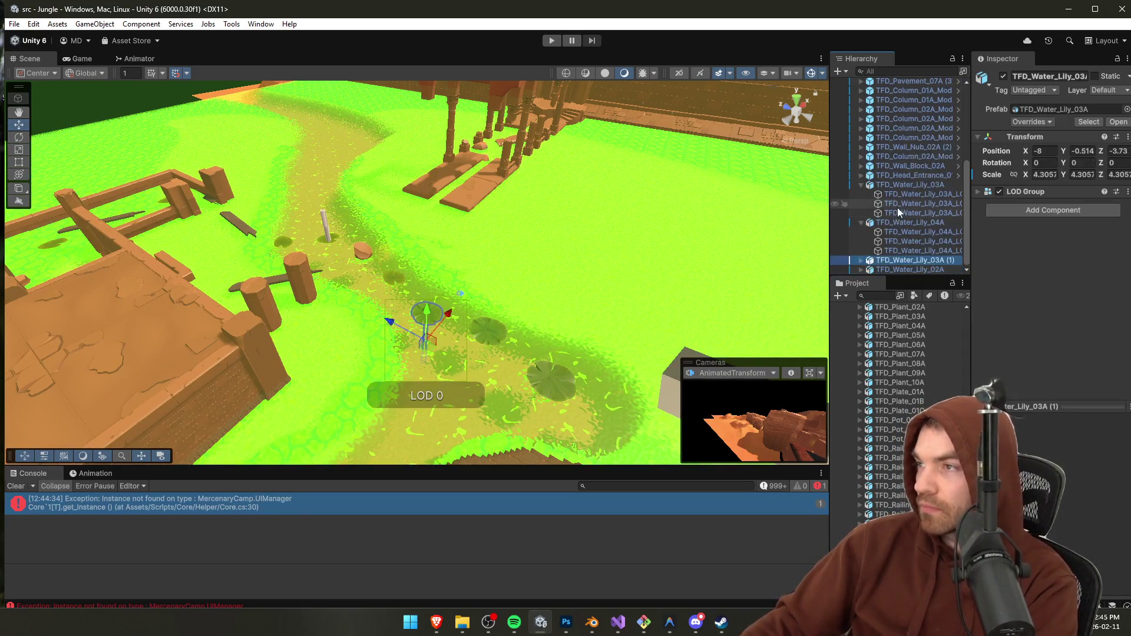
# Step: Paste the copied temple blocks into the scene and frame them
pyautogui.hotkey('ctrl', 'z')
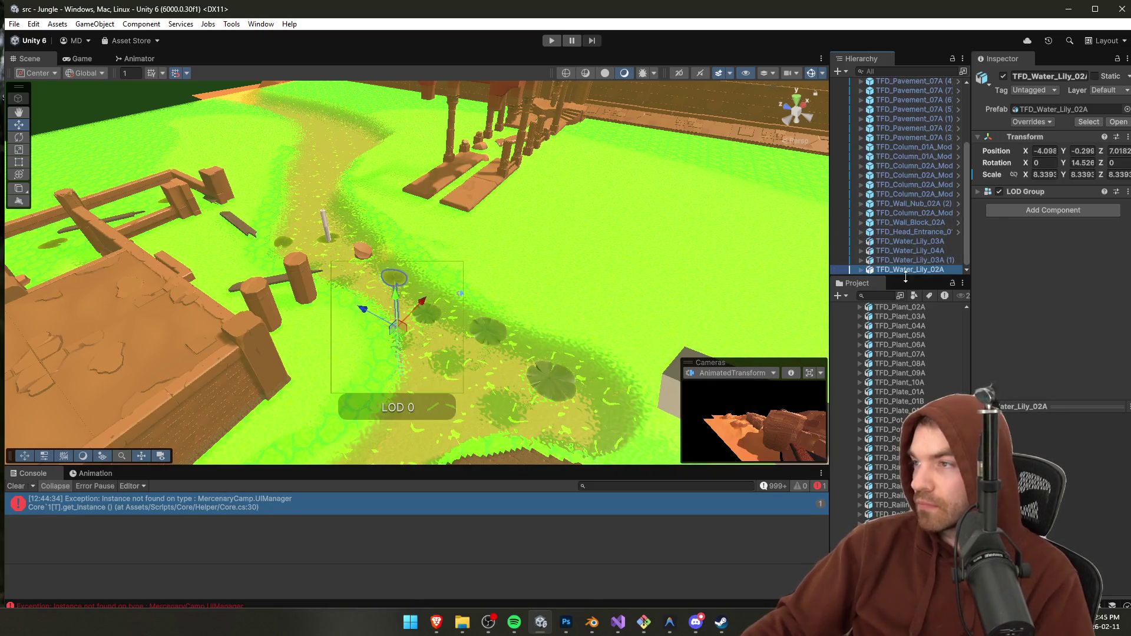
pyautogui.hotkey('ctrl', 'z')
pyautogui.scroll(-2, 898, 260)
pyautogui.moveTo(522, 243)
pyautogui.mouseDown()
pyautogui.moveTo(372, 198)
pyautogui.moveTo(290, 214)
pyautogui.moveTo(426, 224)
pyautogui.moveTo(406, 260)
pyautogui.moveTo(378, 264)
pyautogui.moveTo(416, 314)
pyautogui.moveTo(468, 323)
pyautogui.moveTo(714, 302)
pyautogui.moveTo(800, 315)
pyautogui.moveTo(960, 312)
pyautogui.moveTo(1036, 356)
pyautogui.moveTo(1038, 330)
pyautogui.moveTo(1065, 419)
pyautogui.moveTo(1003, 270)
pyautogui.moveTo(967, 306)
pyautogui.moveTo(1015, 383)
pyautogui.moveTo(420, 293)
pyautogui.moveTo(495, 281)
pyautogui.moveTo(605, 297)
pyautogui.moveTo(468, 214)
pyautogui.moveTo(469, 232)
pyautogui.moveTo(489, 201)
pyautogui.moveTo(525, 231)
pyautogui.moveTo(446, 136)
pyautogui.moveTo(442, 202)
pyautogui.moveTo(246, 272)
pyautogui.moveTo(253, 266)
pyautogui.mouseUp()
pyautogui.press('f')
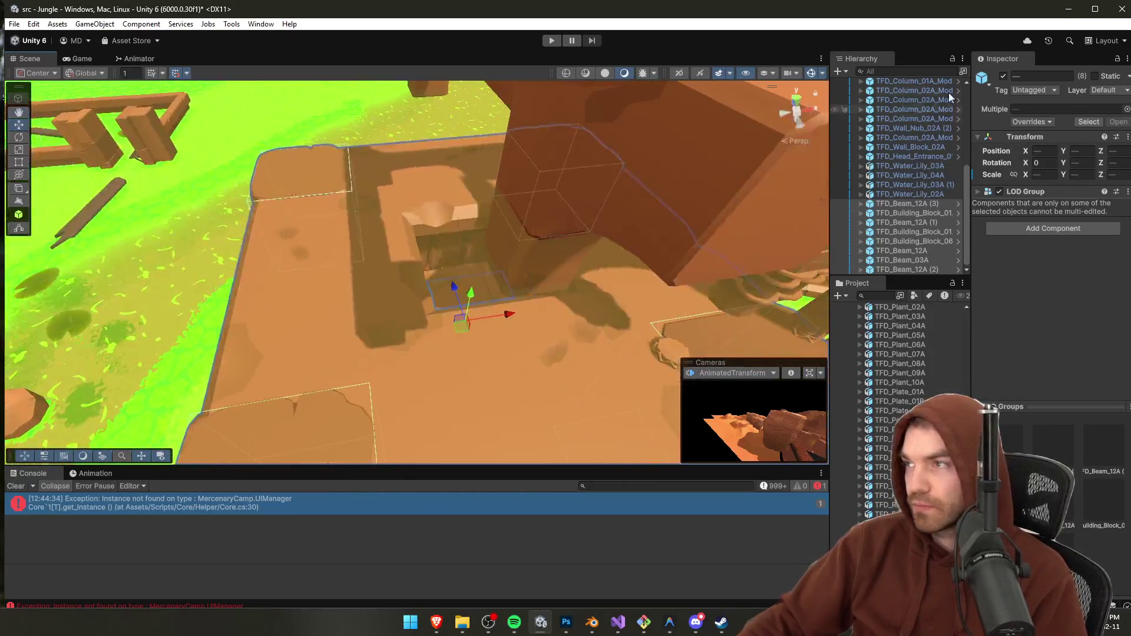
# Step: Deactivate the selected stone pieces and delete the flat plank beam TFD_Beam_03A
pyautogui.click(1004, 76)
pyautogui.click(427, 318)
pyautogui.moveTo(428, 318)
pyautogui.mouseDown()
pyautogui.moveTo(638, 135)
pyautogui.moveTo(567, 241)
pyautogui.mouseUp()
pyautogui.scroll(-3, 648, 210)
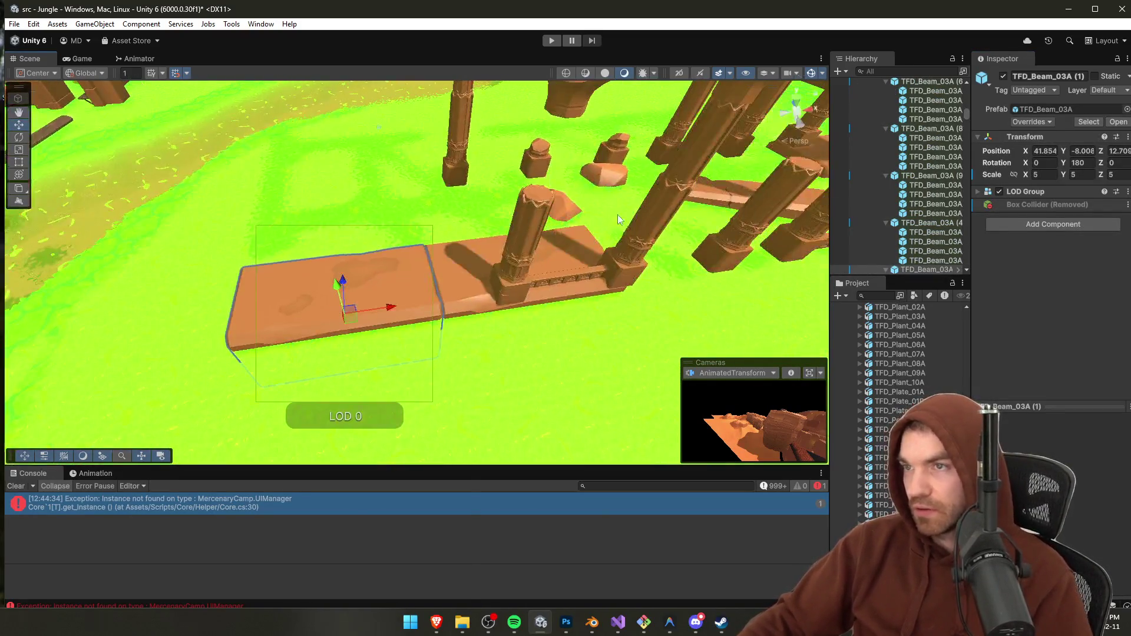
pyautogui.click(370, 287)
pyautogui.click(366, 288)
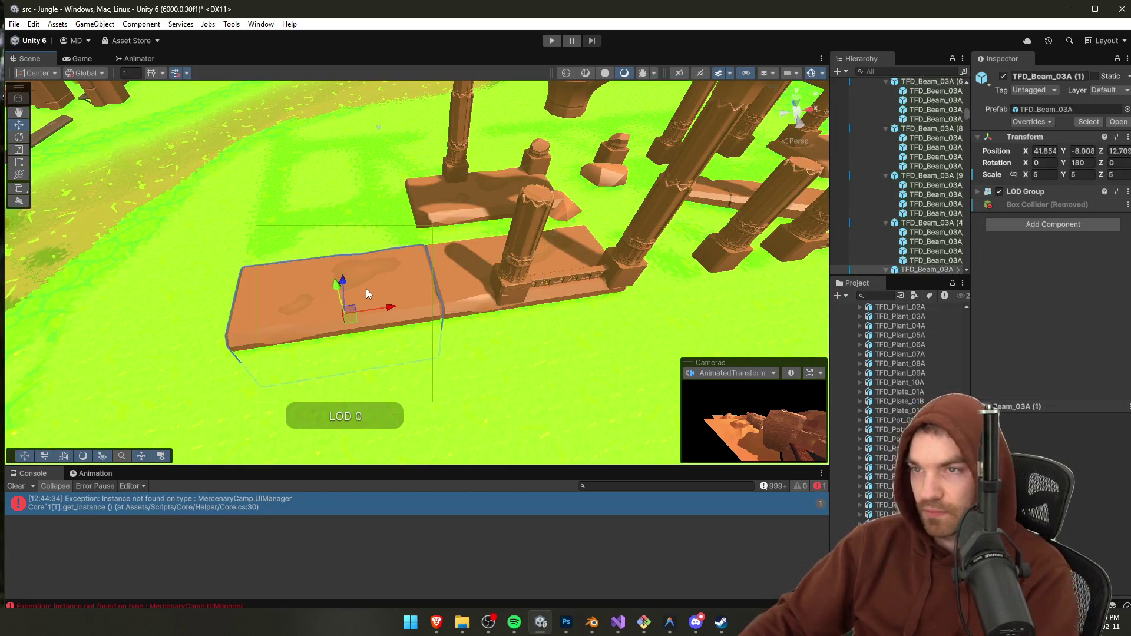
pyautogui.press('Delete')
# Step: Select TFD_Beam_12A (3) through TFD_Beam_12A (2) and frame them
pyautogui.scroll(-3, 947, 157)
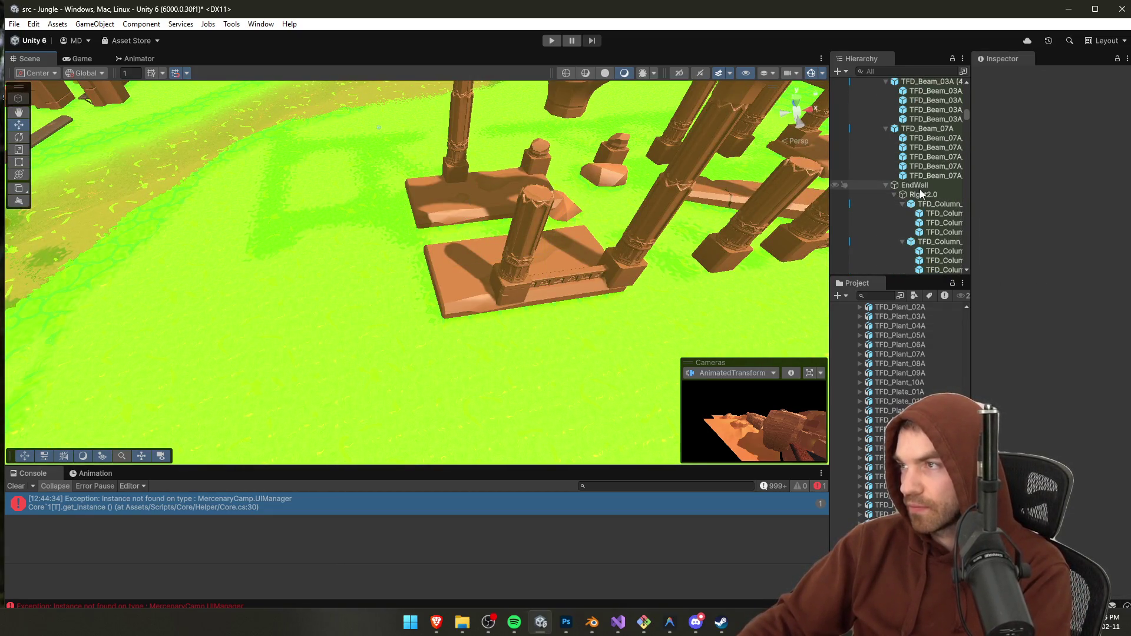
pyautogui.scroll(-5, 924, 165)
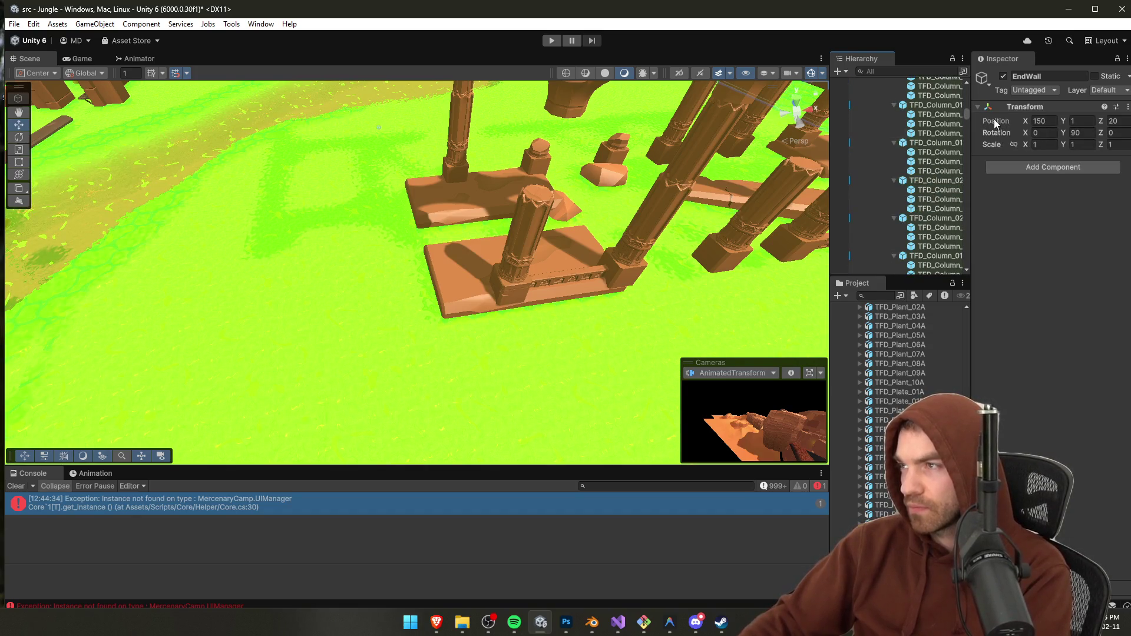
pyautogui.scroll(3, 943, 248)
pyautogui.click(919, 204)
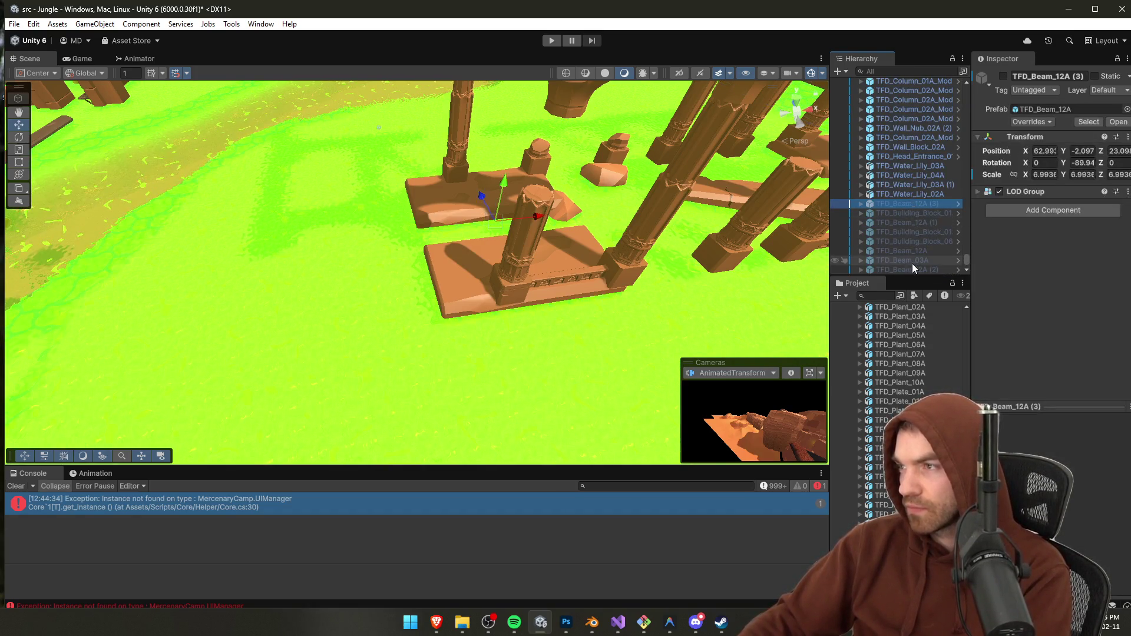
pyautogui.keyDown('shift'); pyautogui.click(941, 269); pyautogui.keyUp('shift')
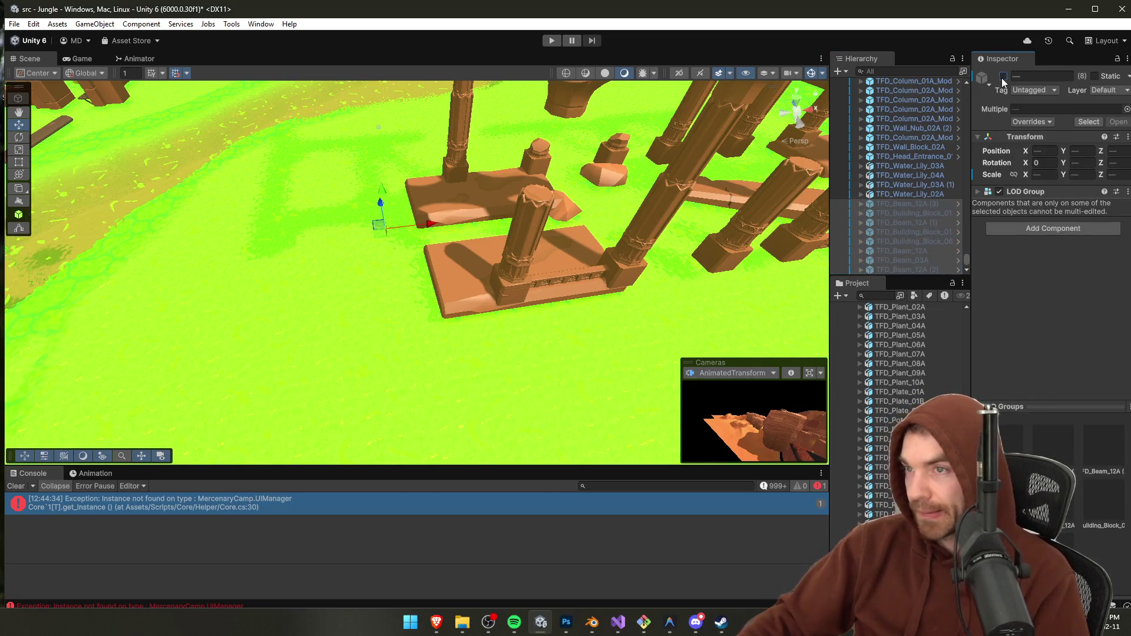
pyautogui.press('f')
pyautogui.moveTo(646, 196)
pyautogui.mouseDown()
pyautogui.moveTo(528, 244)
pyautogui.moveTo(472, 201)
pyautogui.moveTo(753, 217)
pyautogui.moveTo(609, 213)
pyautogui.moveTo(656, 198)
pyautogui.moveTo(461, 280)
pyautogui.mouseUp()
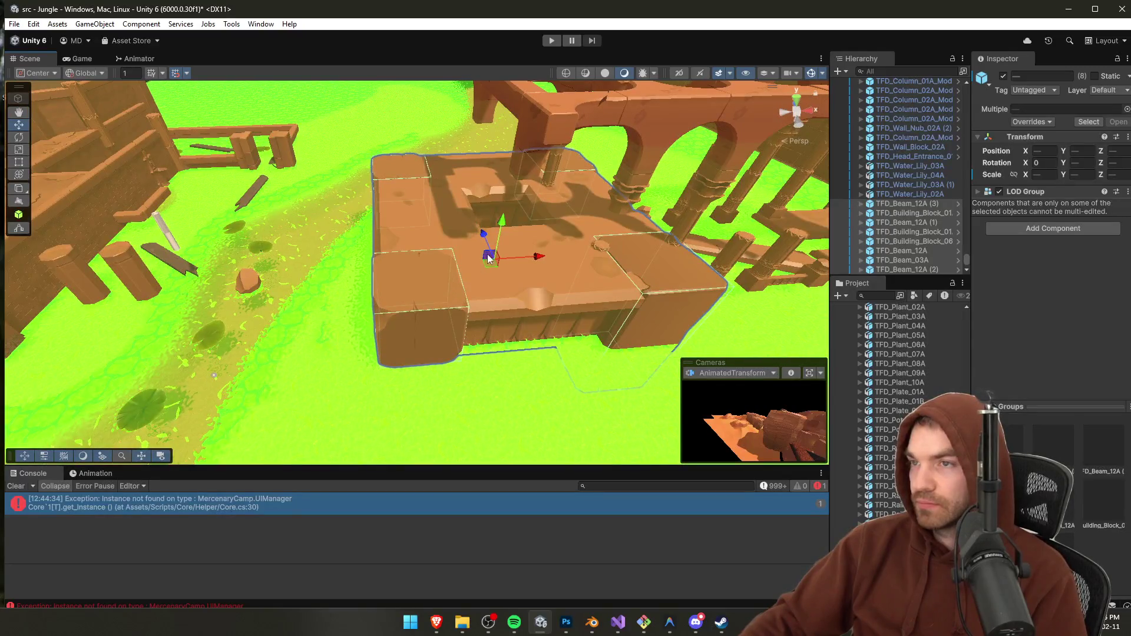
# Step: Narrow the selection down to TFD_Building_Block_01 alone
pyautogui.click(920, 203)
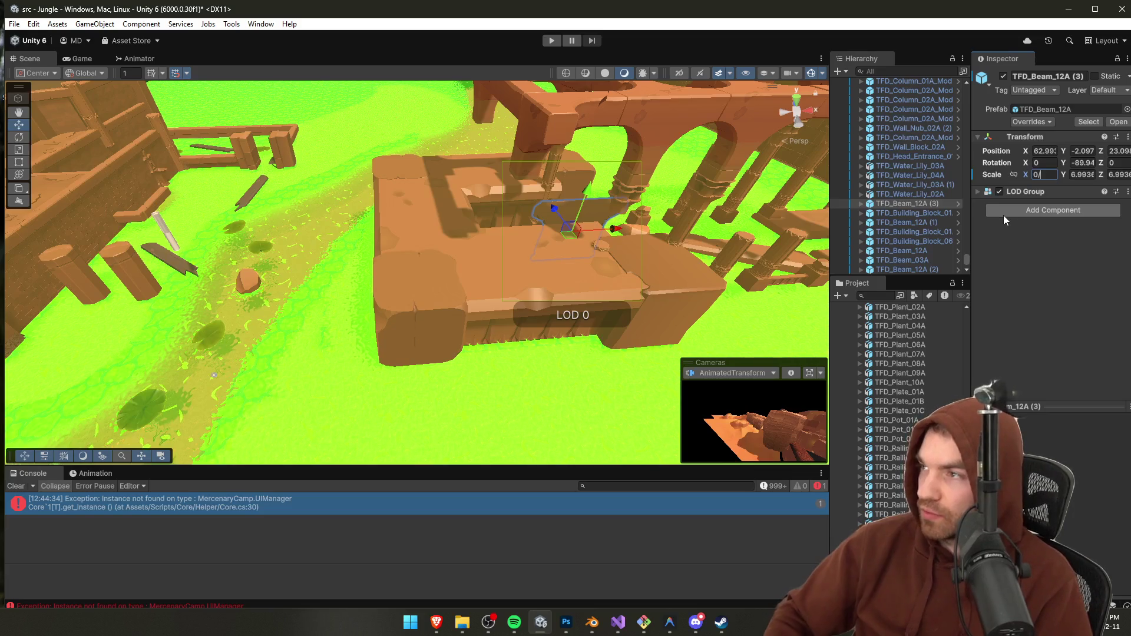
pyautogui.click(910, 213)
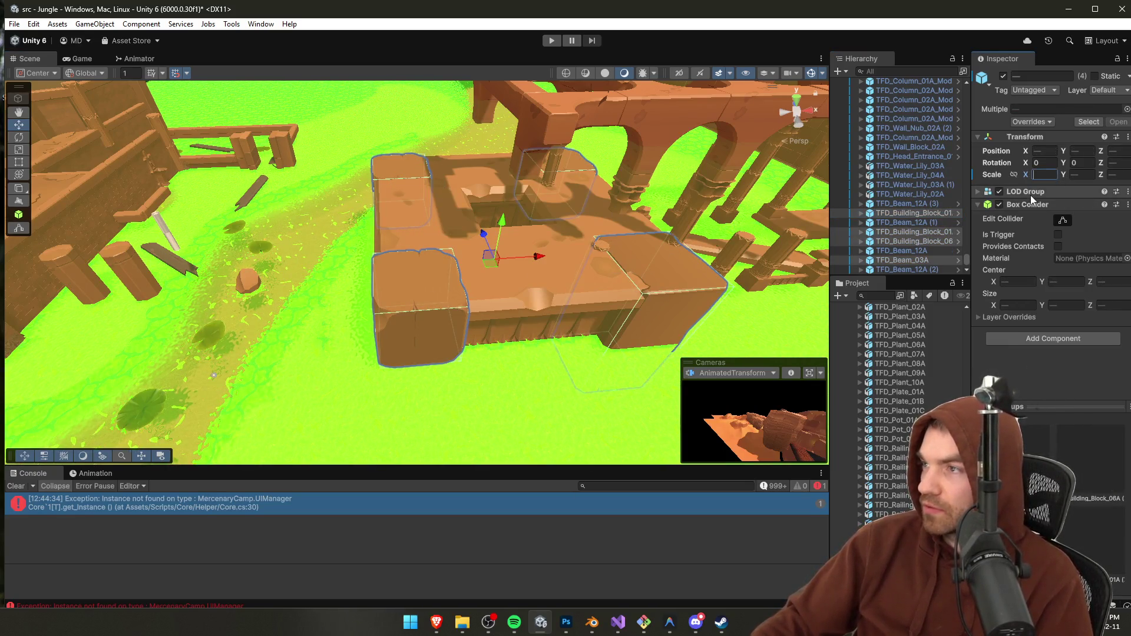
pyautogui.click(450, 248)
# Step: Move the right building block toward the platform and reposition TFD_Beam_12A (2)
pyautogui.press('f')
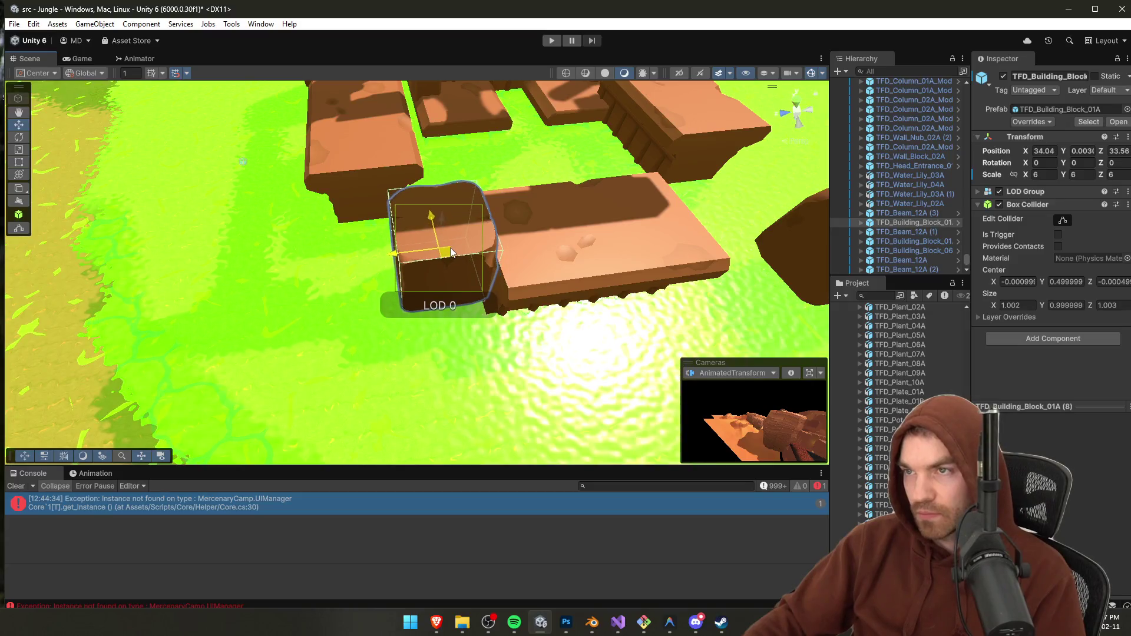
pyautogui.click(723, 282)
pyautogui.moveTo(668, 240)
pyautogui.mouseDown()
pyautogui.moveTo(618, 234)
pyautogui.moveTo(547, 323)
pyautogui.moveTo(461, 291)
pyautogui.mouseUp()
pyautogui.click(549, 353)
pyautogui.click(285, 343)
pyautogui.click(307, 324)
pyautogui.moveTo(308, 271); pyautogui.dragTo(373, 291)
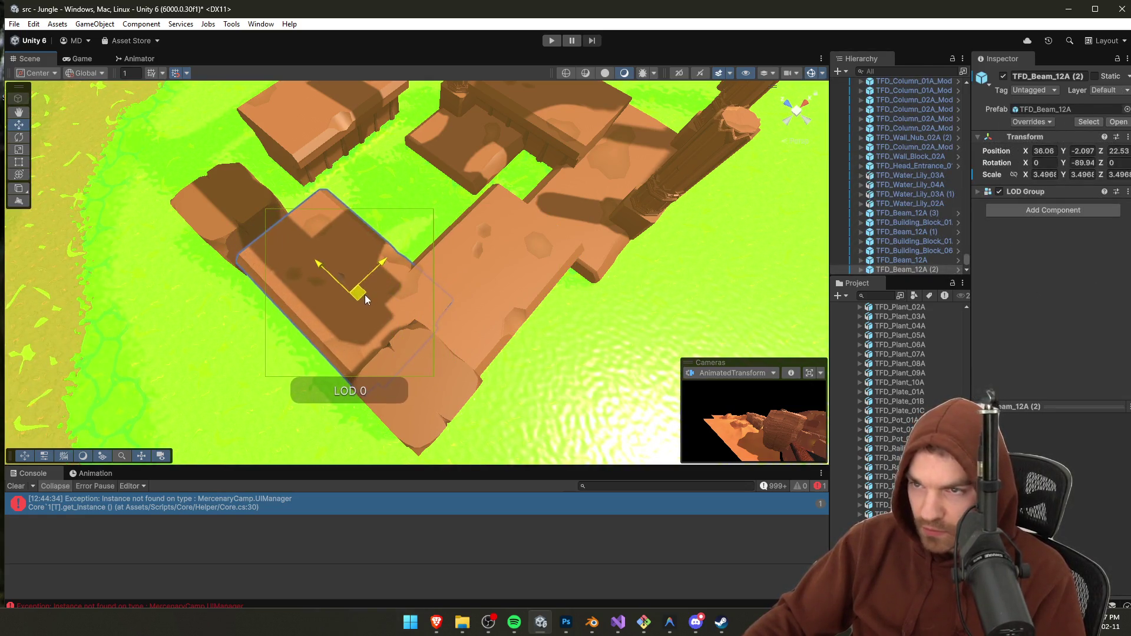
# Step: Nudge the small building block right and slide TFD_Beam_12A (1) closer to the cluster
pyautogui.click(218, 223)
pyautogui.press('f')
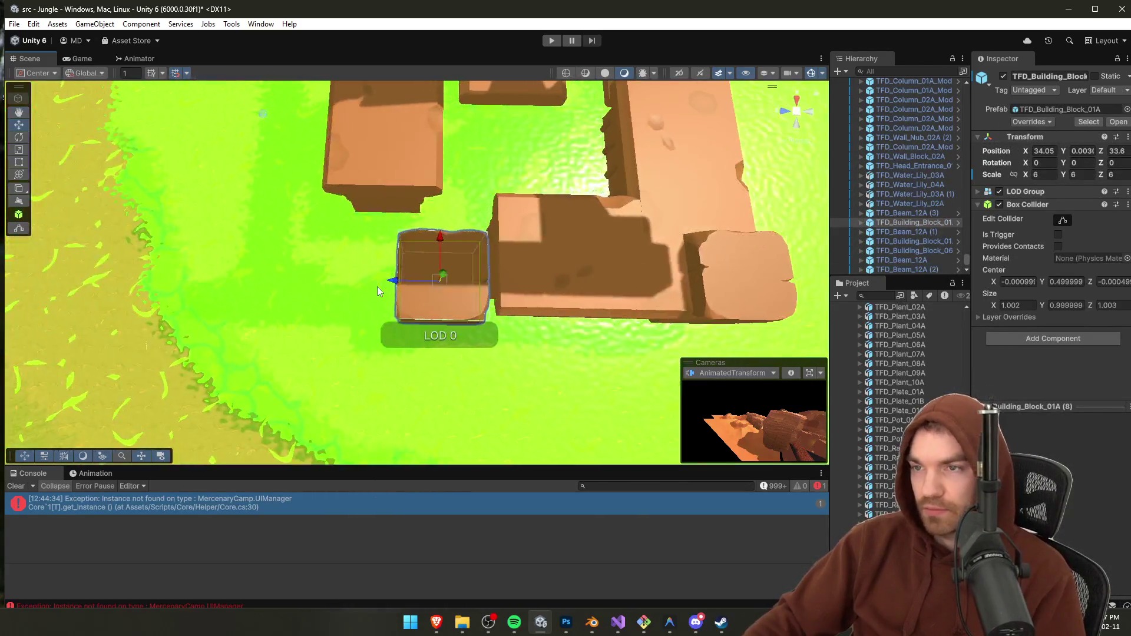
pyautogui.moveTo(433, 296); pyautogui.dragTo(448, 288)
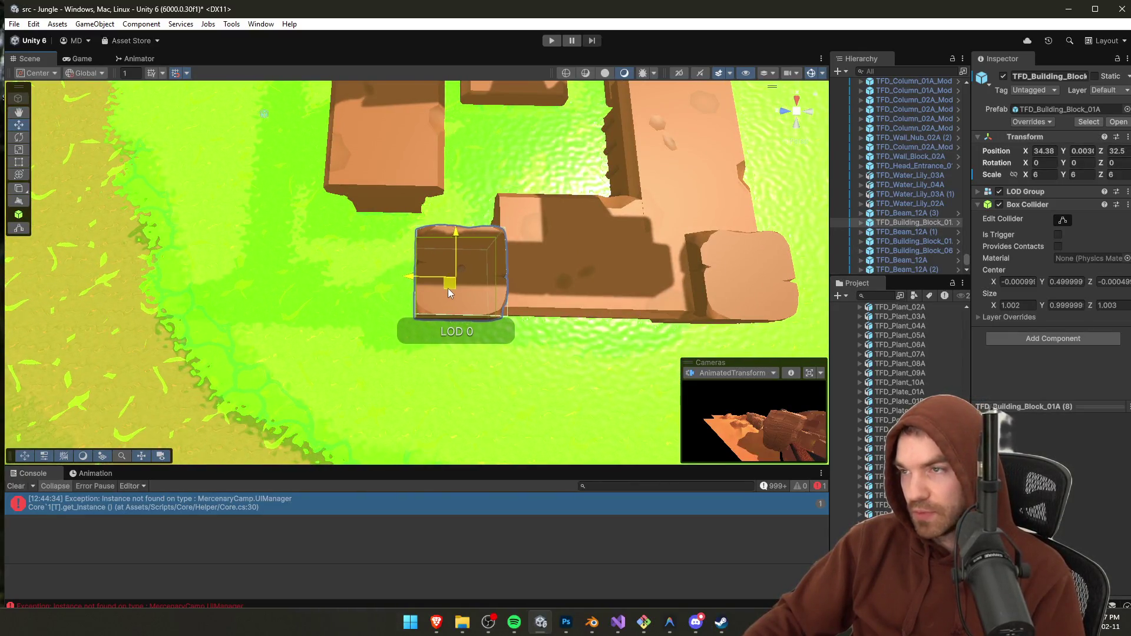
pyautogui.click(396, 170)
pyautogui.moveTo(398, 135)
pyautogui.mouseDown()
pyautogui.moveTo(498, 187)
pyautogui.moveTo(96, 222)
pyautogui.moveTo(198, 162)
pyautogui.moveTo(277, 228)
pyautogui.moveTo(335, 241)
pyautogui.moveTo(245, 207)
pyautogui.moveTo(412, 209)
pyautogui.moveTo(543, 232)
pyautogui.moveTo(429, 225)
pyautogui.mouseUp()
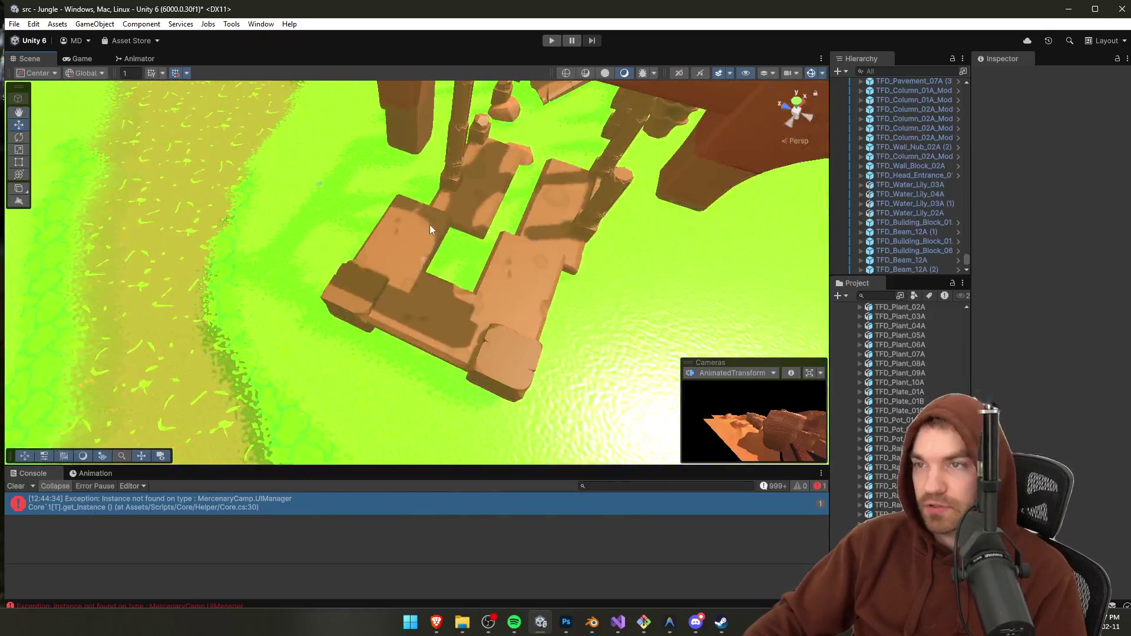
# Step: Group TFD_Beam_12A (1) with two blocks, then shift them right and raise them
pyautogui.click(353, 296)
pyautogui.keyDown('shift'); pyautogui.click(353, 298); pyautogui.keyUp('shift')
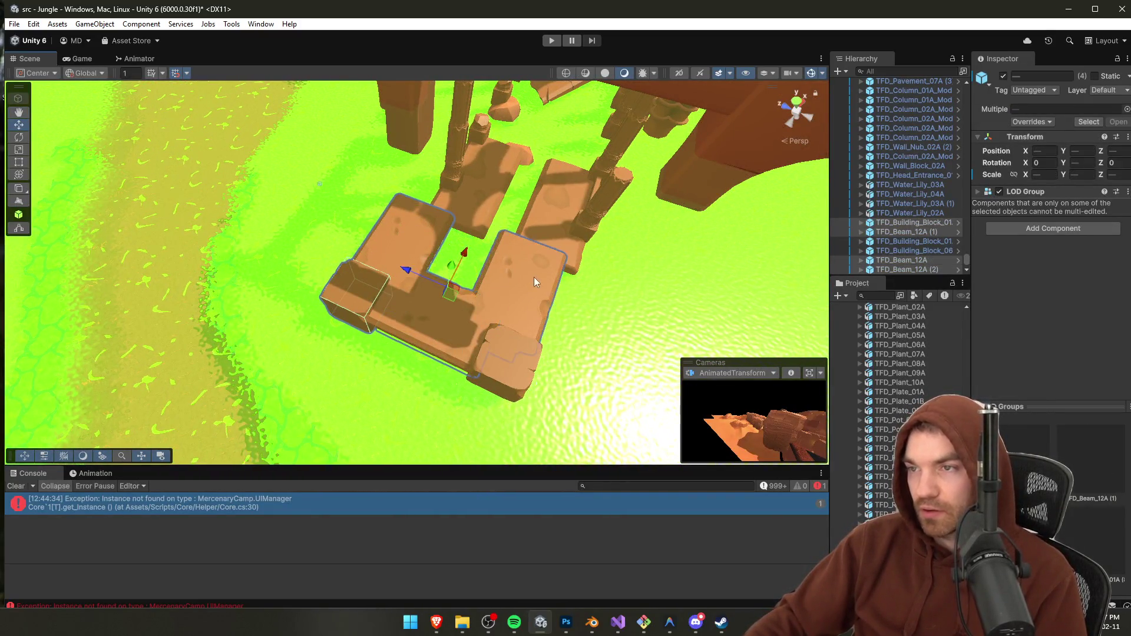
pyautogui.keyDown('shift'); pyautogui.click(503, 355); pyautogui.keyUp('shift')
pyautogui.moveTo(452, 298)
pyautogui.mouseDown()
pyautogui.moveTo(475, 289)
pyautogui.moveTo(500, 233)
pyautogui.moveTo(571, 277)
pyautogui.moveTo(604, 270)
pyautogui.moveTo(356, 255)
pyautogui.moveTo(412, 266)
pyautogui.moveTo(342, 236)
pyautogui.moveTo(530, 248)
pyautogui.mouseUp()
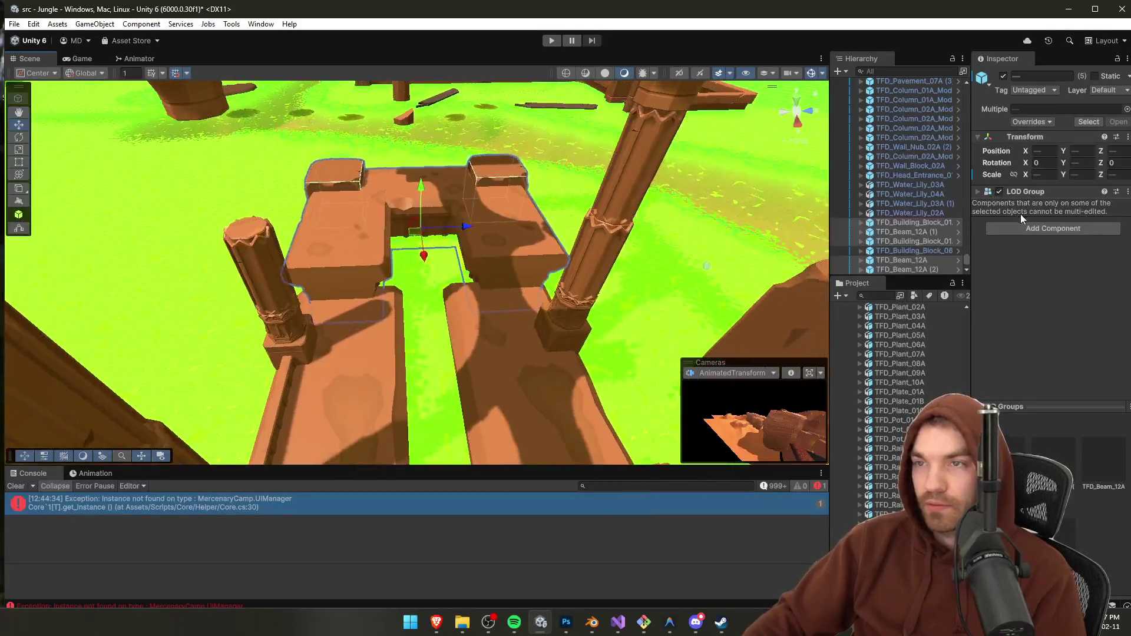
pyautogui.moveTo(421, 188); pyautogui.dragTo(415, 155)
pyautogui.moveTo(465, 195)
pyautogui.mouseDown()
pyautogui.moveTo(985, 214)
pyautogui.moveTo(391, 333)
pyautogui.moveTo(236, 292)
pyautogui.moveTo(406, 309)
pyautogui.moveTo(668, 223)
pyautogui.moveTo(687, 245)
pyautogui.moveTo(797, 199)
pyautogui.moveTo(507, 196)
pyautogui.moveTo(480, 182)
pyautogui.moveTo(492, 178)
pyautogui.mouseUp()
# Step: Select the courtyard column module pieces and orbit in low beside the chosen column
pyautogui.click(474, 186)
pyautogui.click(473, 186)
pyautogui.click(492, 179)
pyautogui.click(489, 195)
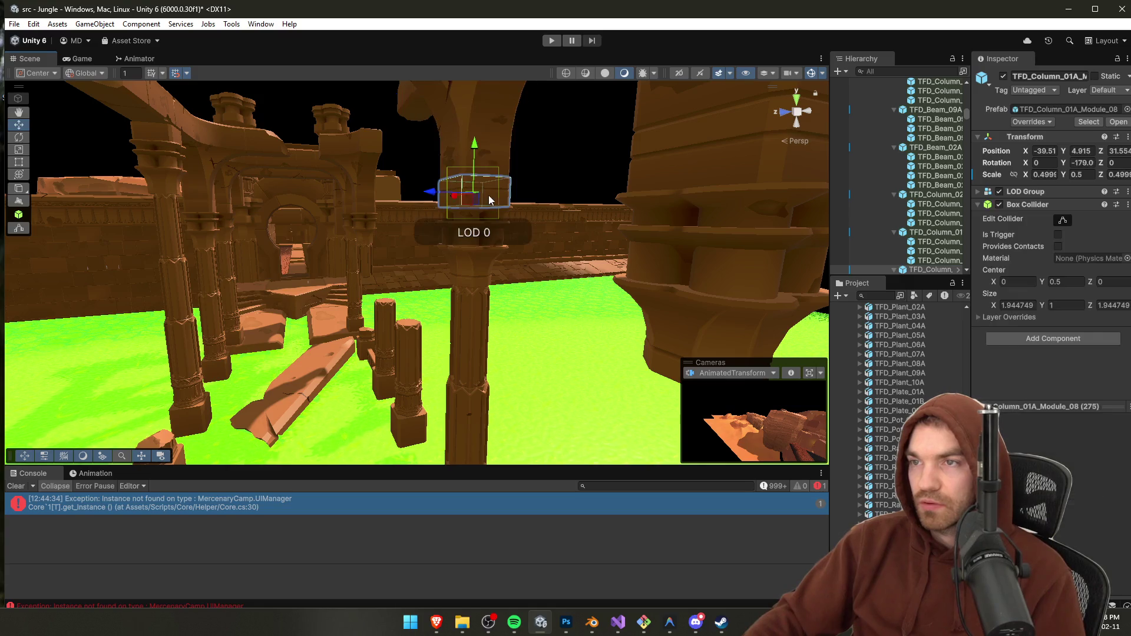
pyautogui.keyDown('shift'); pyautogui.click(474, 416); pyautogui.keyUp('shift')
pyautogui.moveTo(474, 417)
pyautogui.mouseDown()
pyautogui.moveTo(480, 384)
pyautogui.moveTo(525, 386)
pyautogui.moveTo(410, 341)
pyautogui.mouseUp()
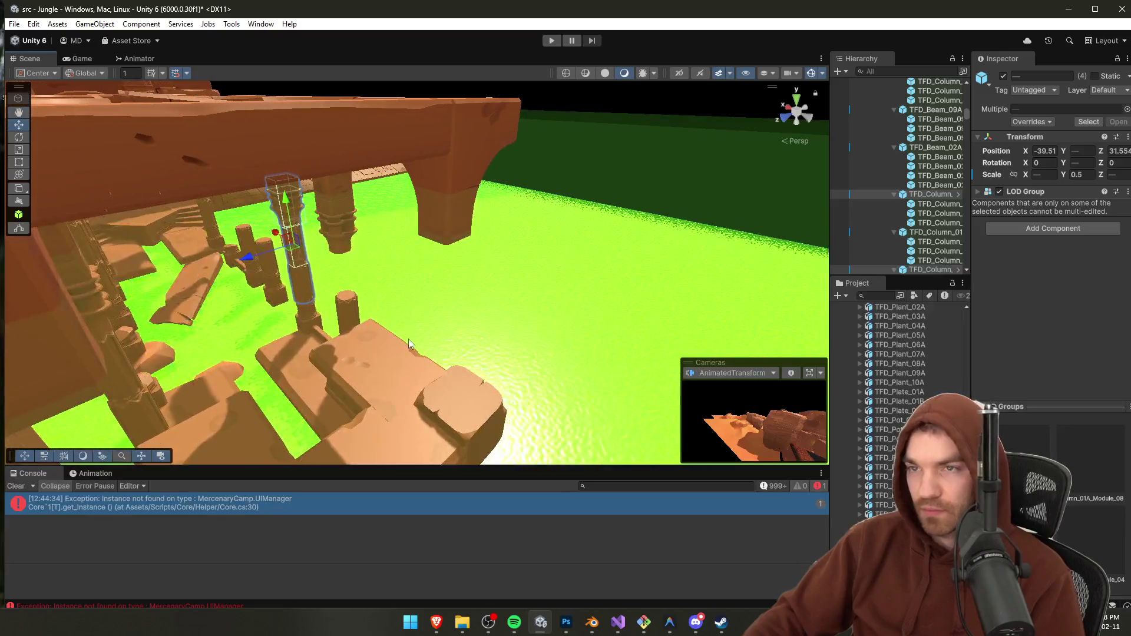
pyautogui.moveTo(298, 250)
pyautogui.mouseDown()
pyautogui.moveTo(423, 331)
pyautogui.moveTo(409, 321)
pyautogui.moveTo(477, 283)
pyautogui.moveTo(476, 332)
pyautogui.moveTo(233, 268)
pyautogui.mouseUp()
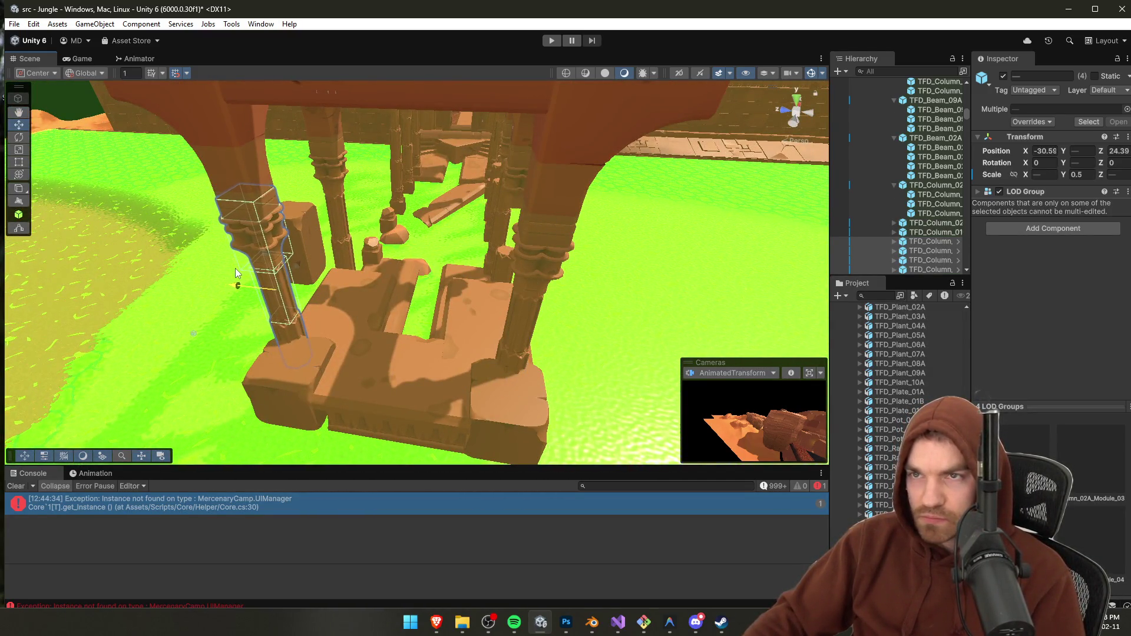
# Step: Inspect TFD_Building_Block_01A and TFD_Beam_12A (1) from several angles
pyautogui.click(313, 330)
pyautogui.moveTo(313, 330)
pyautogui.mouseDown()
pyautogui.moveTo(286, 406)
pyautogui.moveTo(336, 403)
pyautogui.moveTo(478, 361)
pyautogui.mouseUp()
pyautogui.click(442, 346)
pyautogui.moveTo(369, 266)
pyautogui.mouseDown()
pyautogui.moveTo(392, 237)
pyautogui.moveTo(385, 232)
pyautogui.mouseUp()
pyautogui.click(354, 254)
pyautogui.click(584, 207)
pyautogui.moveTo(583, 207)
pyautogui.mouseDown()
pyautogui.moveTo(177, 210)
pyautogui.moveTo(262, 230)
pyautogui.moveTo(318, 205)
pyautogui.moveTo(312, 137)
pyautogui.moveTo(230, 229)
pyautogui.moveTo(219, 227)
pyautogui.moveTo(337, 249)
pyautogui.mouseUp()
# Step: Lower TFD_Building_Block_06A to Y -2 and slide the tall block to the right corner
pyautogui.click(323, 202)
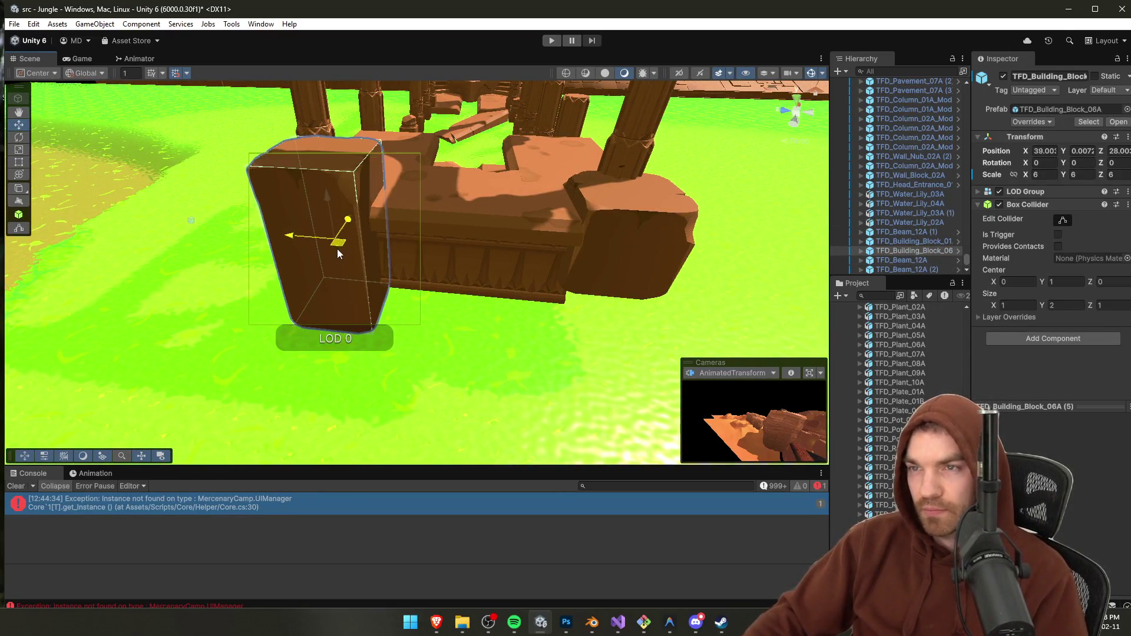
pyautogui.moveTo(328, 203); pyautogui.dragTo(333, 234)
pyautogui.moveTo(333, 234)
pyautogui.mouseDown()
pyautogui.moveTo(568, 285)
pyautogui.moveTo(576, 298)
pyautogui.moveTo(523, 292)
pyautogui.moveTo(412, 177)
pyautogui.moveTo(368, 202)
pyautogui.mouseUp()
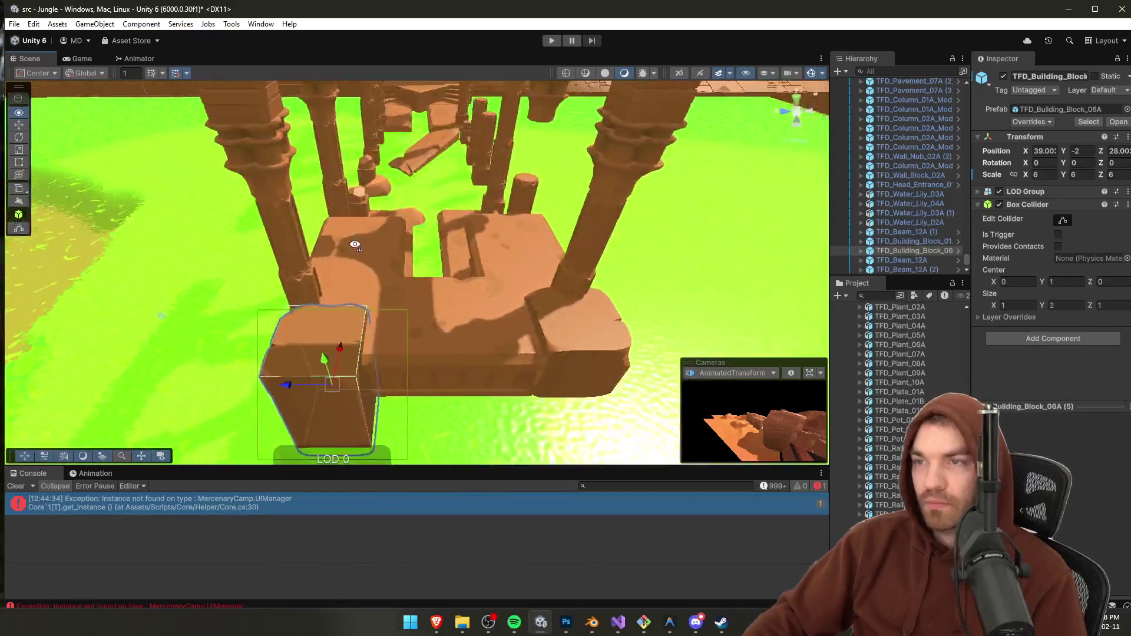
pyautogui.keyDown('ctrl'); pyautogui.click(365, 196); pyautogui.keyUp('ctrl')
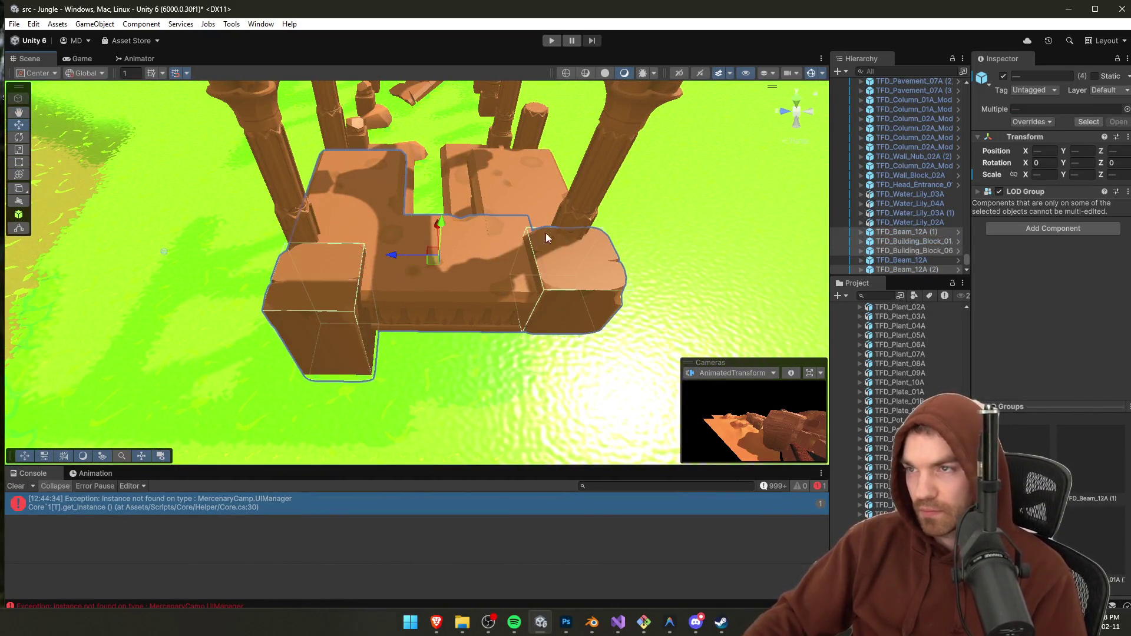
pyautogui.click(558, 275)
pyautogui.click(326, 288)
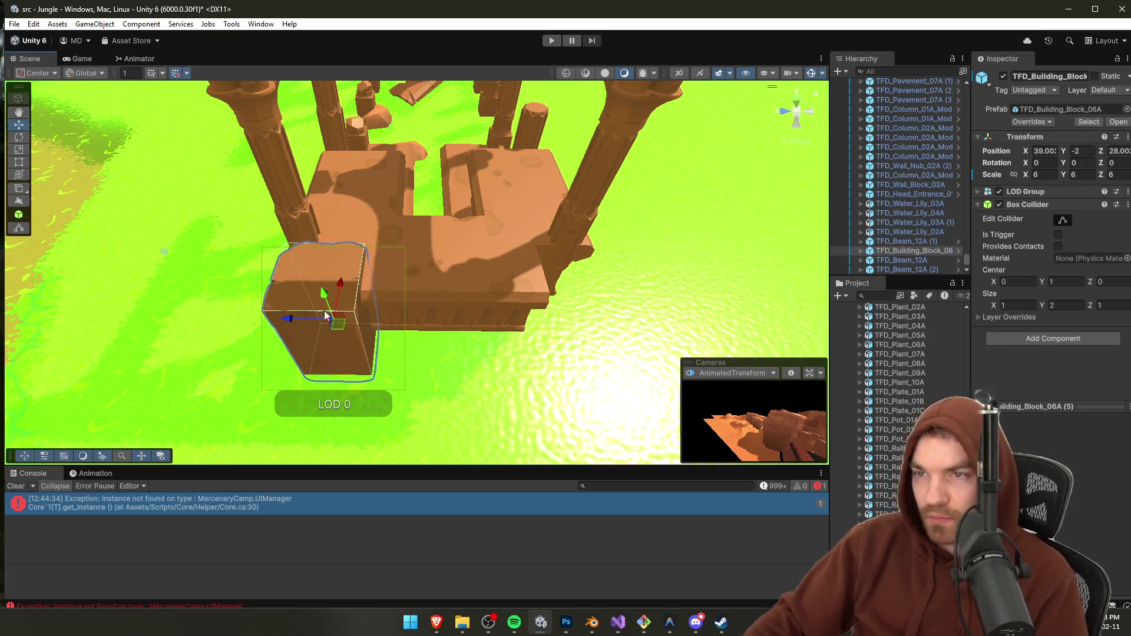
pyautogui.click(571, 333)
pyautogui.moveTo(572, 333); pyautogui.dragTo(497, 323)
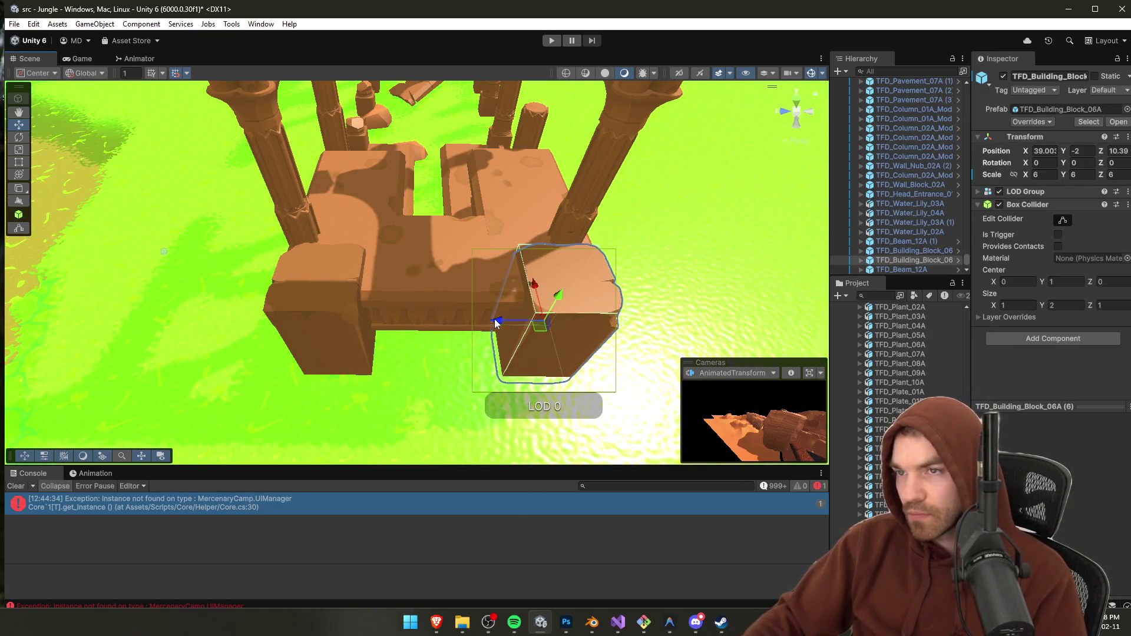
# Step: Shift the tall block with the left and middle pieces along the Z axis
pyautogui.keyDown('ctrl'); pyautogui.click(330, 297); pyautogui.keyUp('ctrl')
pyautogui.keyDown('ctrl'); pyautogui.click(392, 214); pyautogui.keyUp('ctrl')
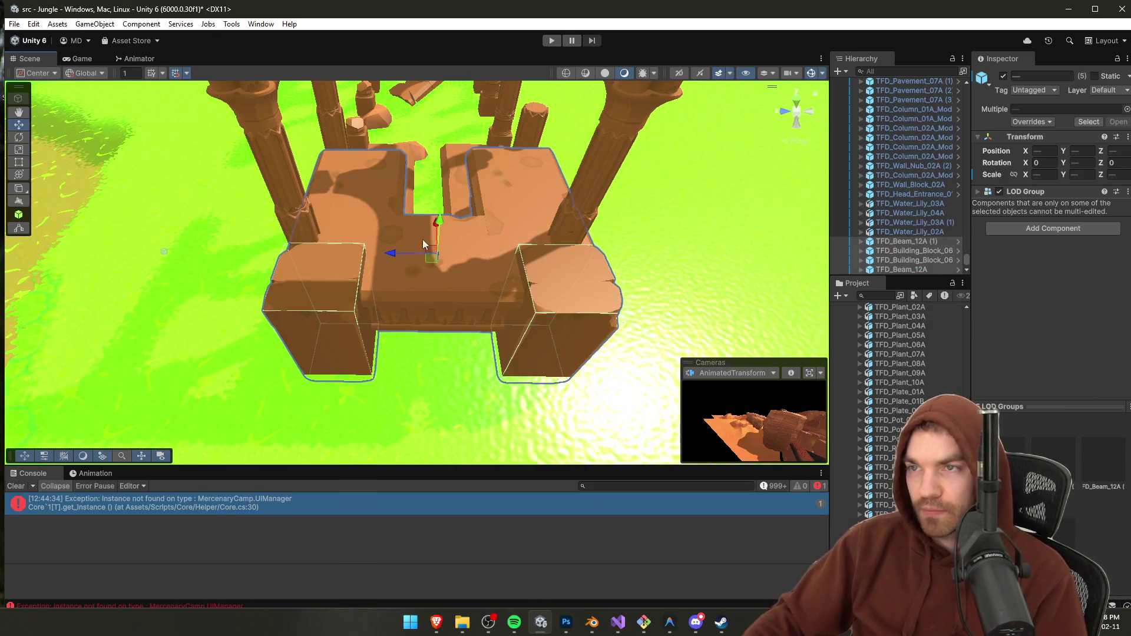
pyautogui.moveTo(395, 253)
pyautogui.mouseDown()
pyautogui.moveTo(588, 285)
pyautogui.moveTo(395, 293)
pyautogui.moveTo(540, 248)
pyautogui.moveTo(541, 221)
pyautogui.moveTo(538, 263)
pyautogui.moveTo(430, 270)
pyautogui.moveTo(406, 295)
pyautogui.moveTo(357, 262)
pyautogui.mouseUp()
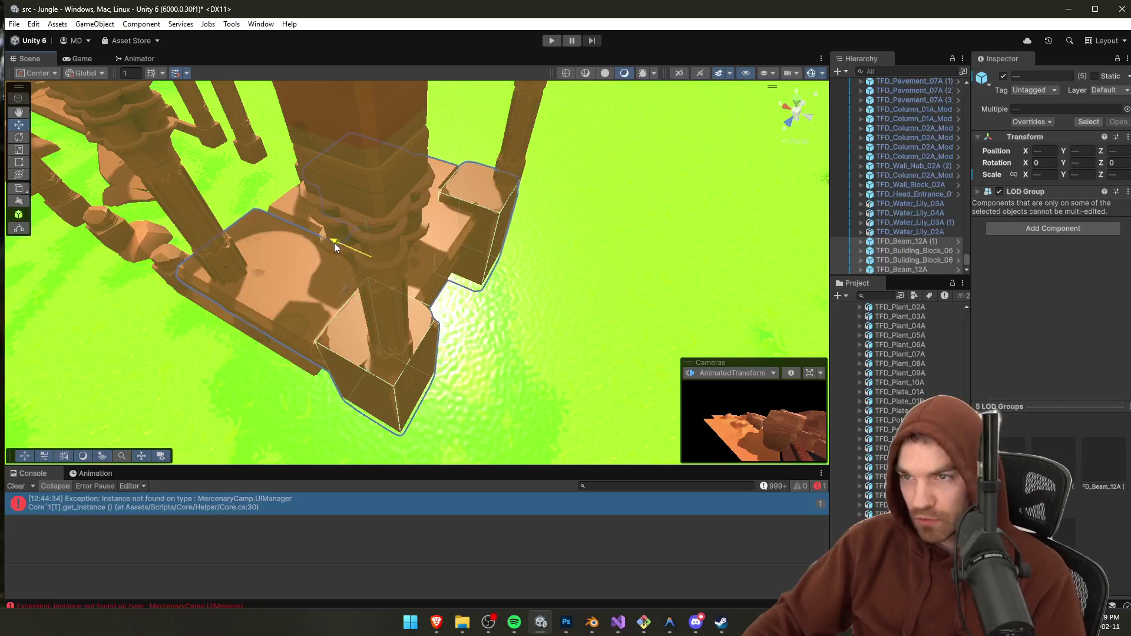
# Step: Rotate TFD_Building_Block_06A 90 degrees around its Y axis
pyautogui.moveTo(535, 246)
pyautogui.mouseDown()
pyautogui.moveTo(423, 287)
pyautogui.moveTo(374, 260)
pyautogui.mouseUp()
pyautogui.click(373, 261)
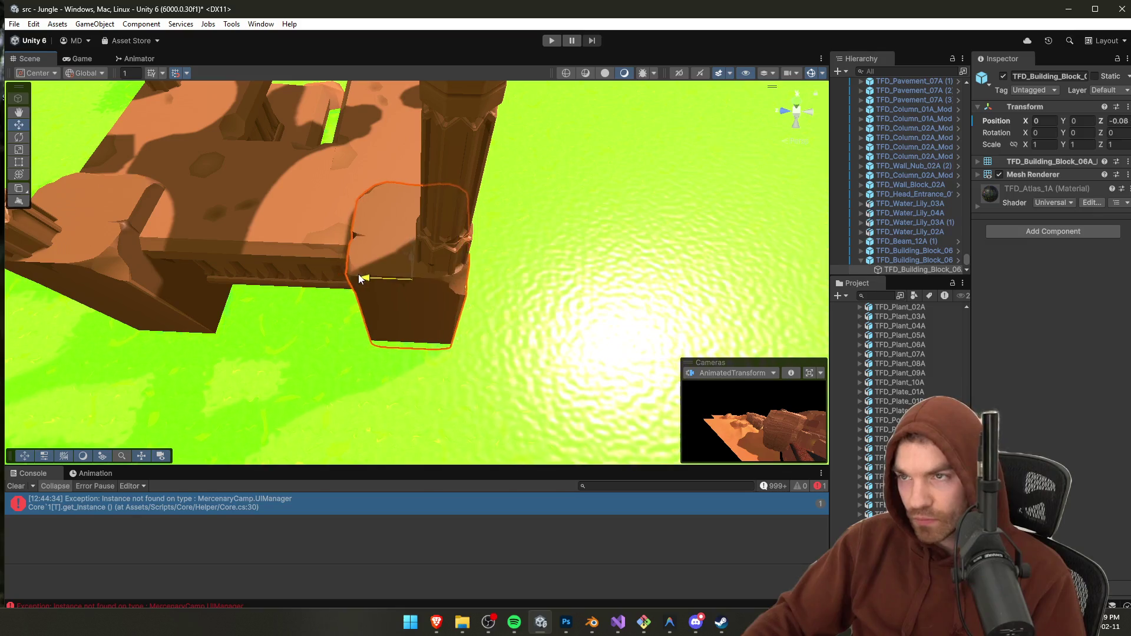
pyautogui.click(363, 278)
pyautogui.press('f')
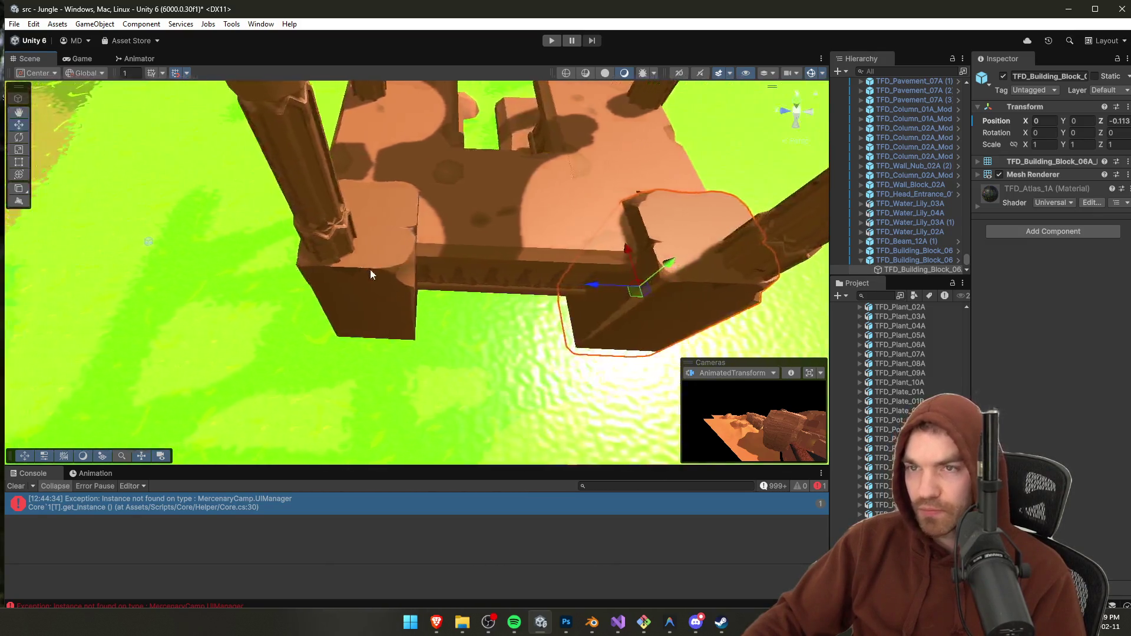
pyautogui.press('e')
pyautogui.moveTo(394, 317); pyautogui.dragTo(334, 335)
pyautogui.moveTo(257, 339)
pyautogui.mouseDown()
pyautogui.moveTo(356, 255)
pyautogui.moveTo(365, 266)
pyautogui.moveTo(513, 263)
pyautogui.moveTo(468, 231)
pyautogui.moveTo(443, 285)
pyautogui.moveTo(503, 212)
pyautogui.moveTo(499, 230)
pyautogui.moveTo(536, 305)
pyautogui.moveTo(323, 285)
pyautogui.moveTo(542, 182)
pyautogui.moveTo(459, 192)
pyautogui.mouseUp()
pyautogui.press('w')
pyautogui.click(443, 285)
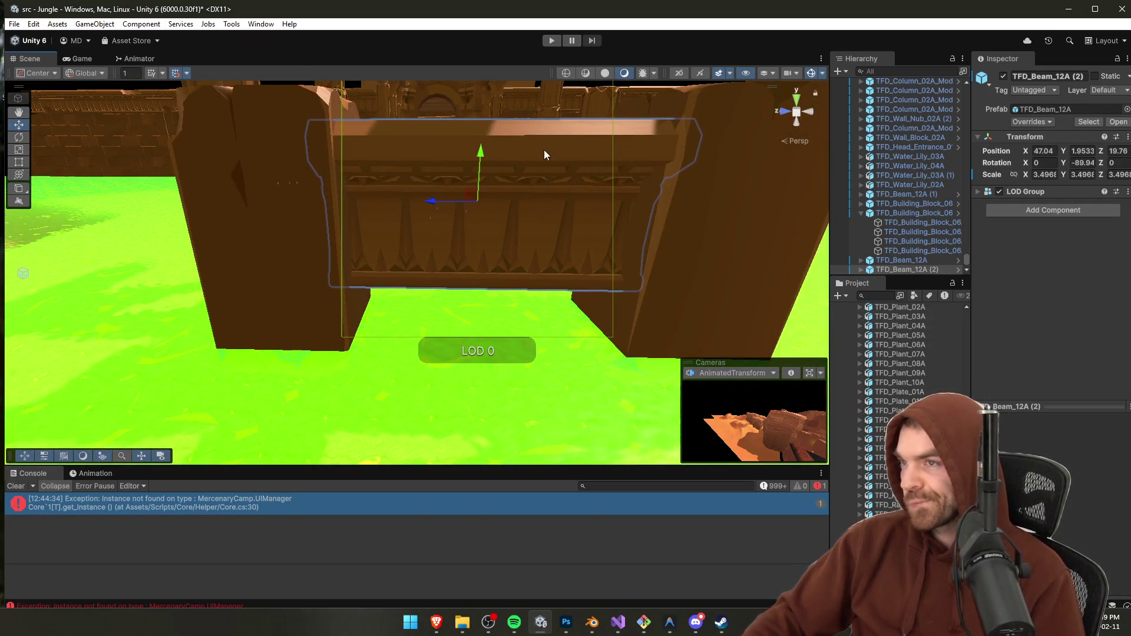
# Step: Lower TFD_Beam_12A (2) and raise its LOD0 mesh slightly within the beam
pyautogui.moveTo(478, 153)
pyautogui.mouseDown()
pyautogui.moveTo(482, 242)
pyautogui.moveTo(484, 206)
pyautogui.moveTo(480, 222)
pyautogui.mouseUp()
pyautogui.moveTo(479, 221)
pyautogui.mouseDown()
pyautogui.moveTo(379, 257)
pyautogui.moveTo(295, 265)
pyautogui.moveTo(165, 245)
pyautogui.moveTo(105, 289)
pyautogui.moveTo(202, 392)
pyautogui.moveTo(404, 329)
pyautogui.moveTo(413, 308)
pyautogui.moveTo(182, 346)
pyautogui.moveTo(354, 283)
pyautogui.moveTo(465, 261)
pyautogui.moveTo(442, 263)
pyautogui.moveTo(420, 175)
pyautogui.moveTo(436, 157)
pyautogui.moveTo(433, 130)
pyautogui.mouseUp()
pyautogui.press('r')
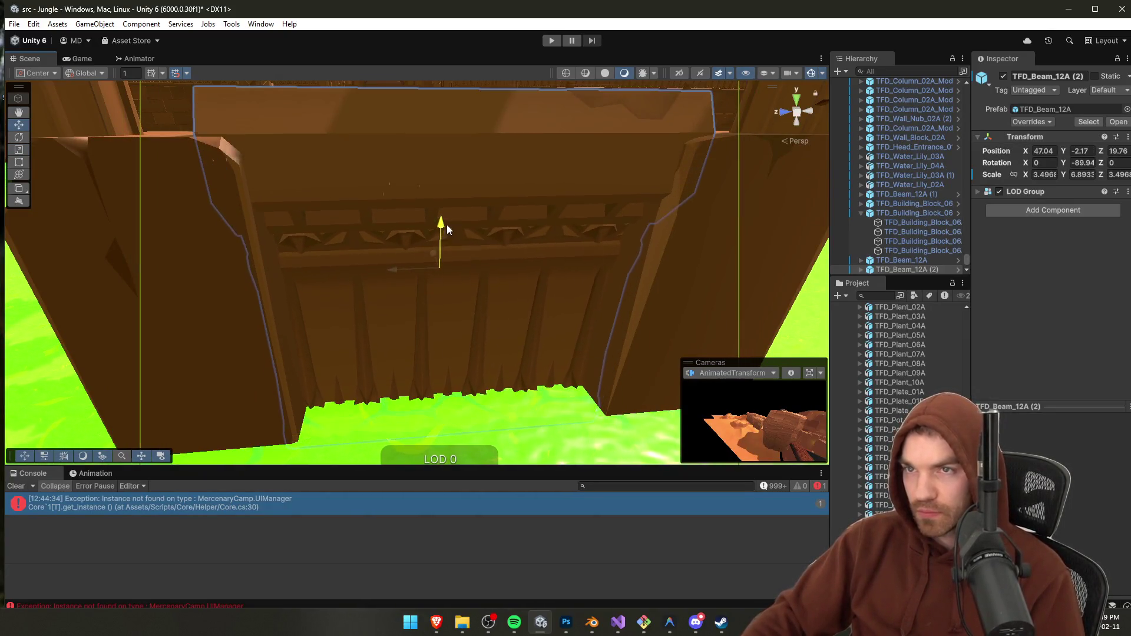
pyautogui.click(455, 224)
pyautogui.moveTo(442, 227)
pyautogui.mouseDown()
pyautogui.moveTo(441, 249)
pyautogui.moveTo(412, 212)
pyautogui.moveTo(614, 347)
pyautogui.moveTo(317, 235)
pyautogui.moveTo(348, 218)
pyautogui.moveTo(479, 264)
pyautogui.moveTo(440, 247)
pyautogui.mouseUp()
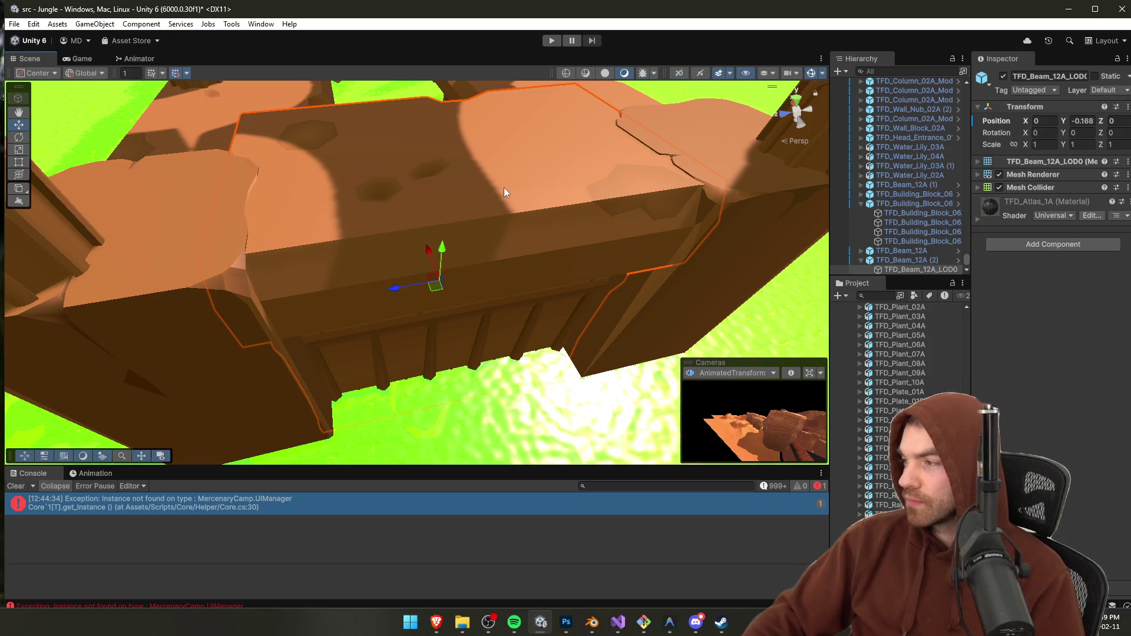
# Step: Nudge TFD_Beam_12A (2) along X to about 46.86, closer to the platform
pyautogui.click(471, 173)
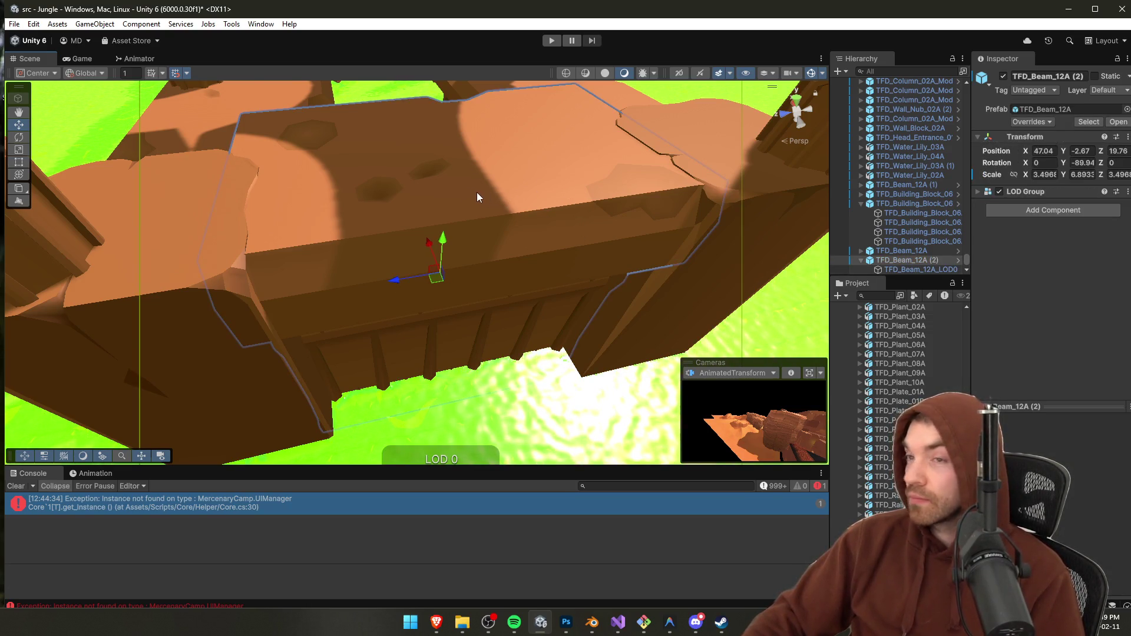
pyautogui.moveTo(470, 190)
pyautogui.mouseDown()
pyautogui.moveTo(640, 195)
pyautogui.moveTo(694, 174)
pyautogui.mouseUp()
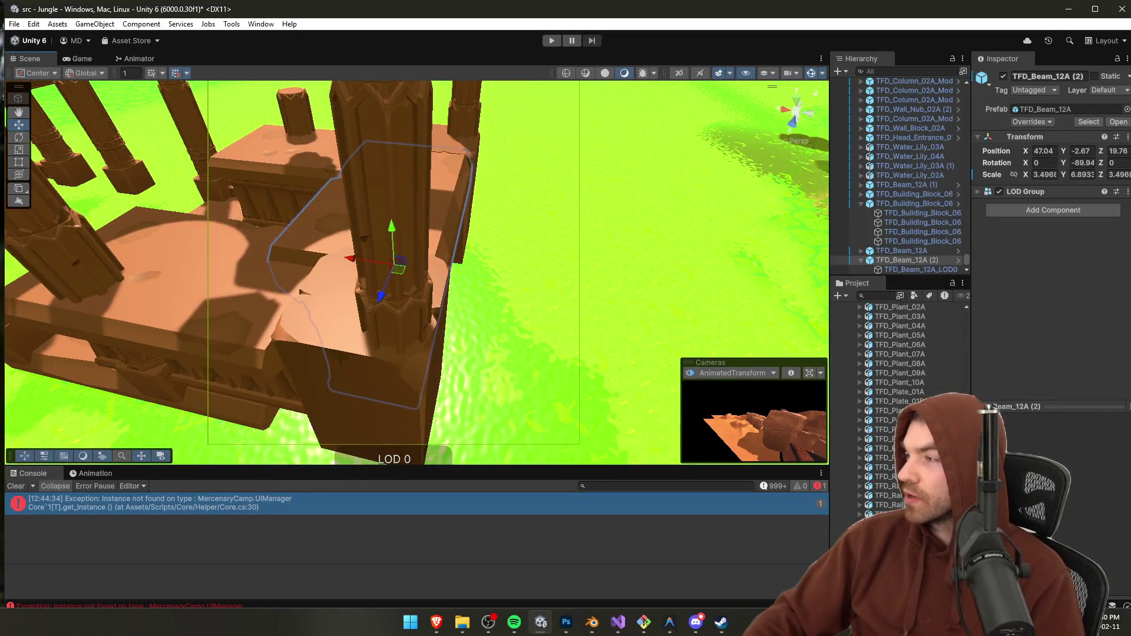
pyautogui.hotkey('alt', 'Tab')
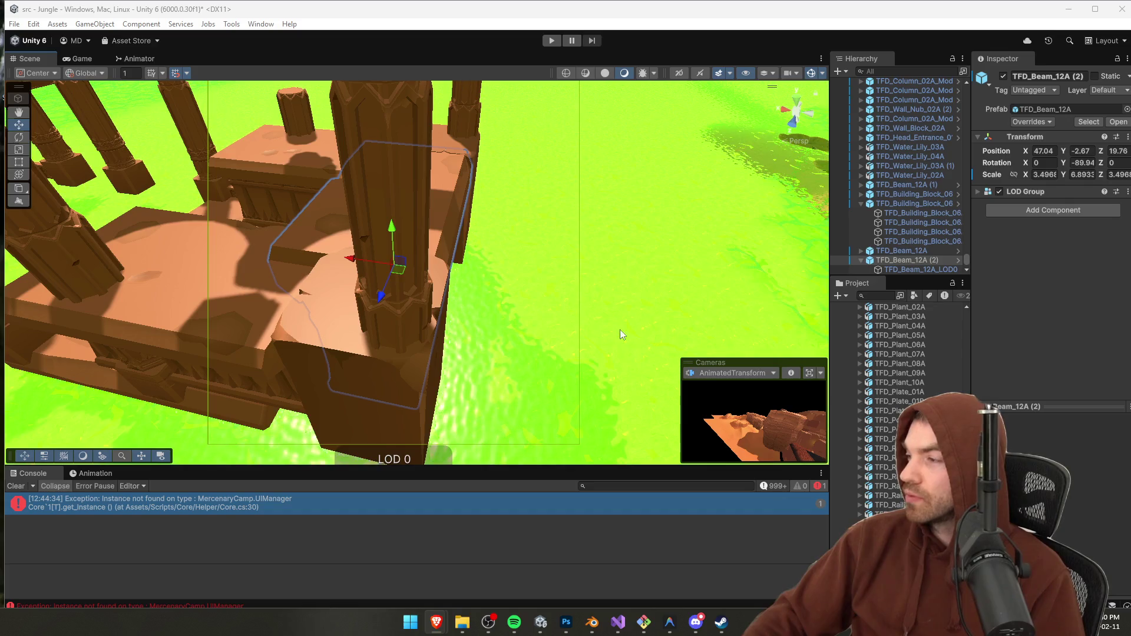
pyautogui.scroll(5, 396, 266)
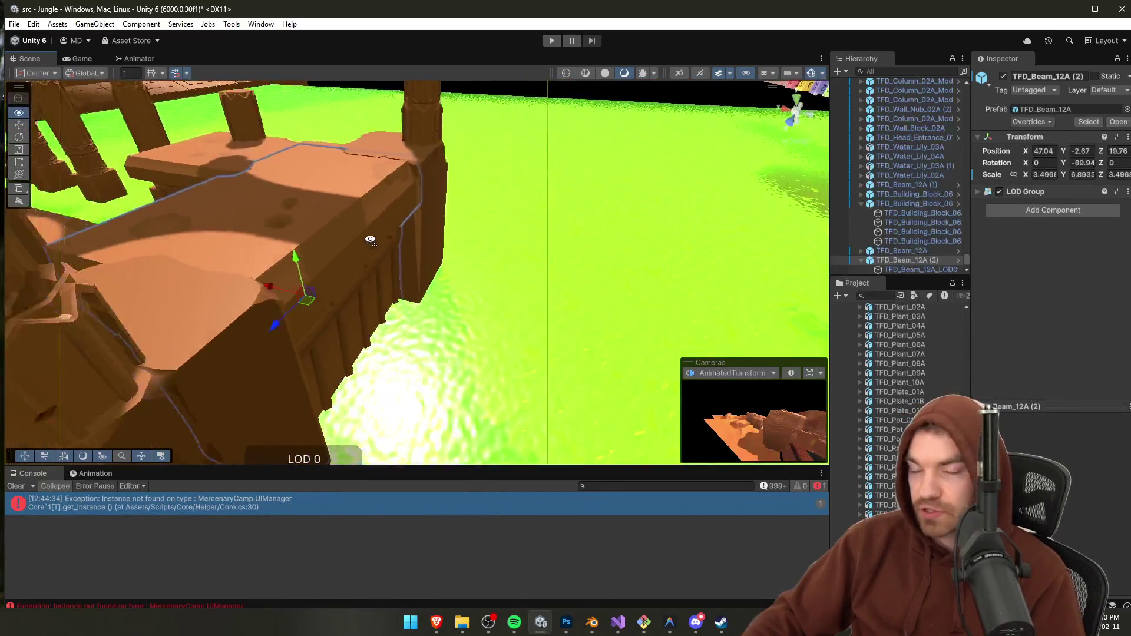
pyautogui.moveTo(315, 286); pyautogui.dragTo(318, 281)
pyautogui.moveTo(469, 268)
pyautogui.mouseDown()
pyautogui.moveTo(411, 321)
pyautogui.moveTo(497, 273)
pyautogui.mouseUp()
pyautogui.click(497, 274)
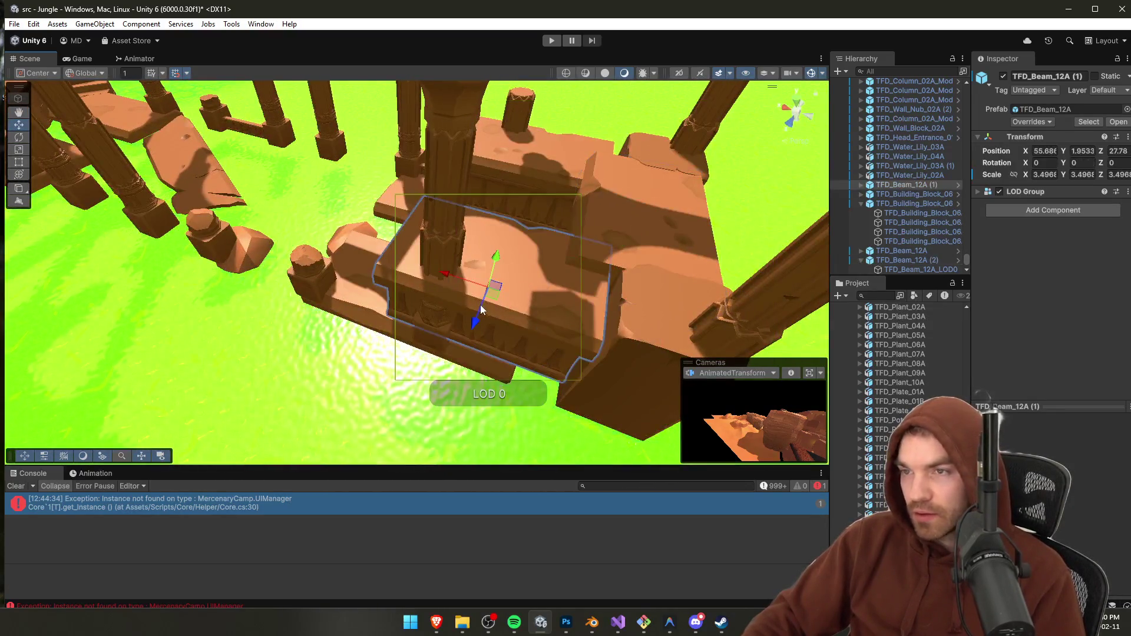
# Step: Delete the old TFD_Beam_12A and TFD_Beam_12A (1) beams
pyautogui.press('f')
pyautogui.press('Delete')
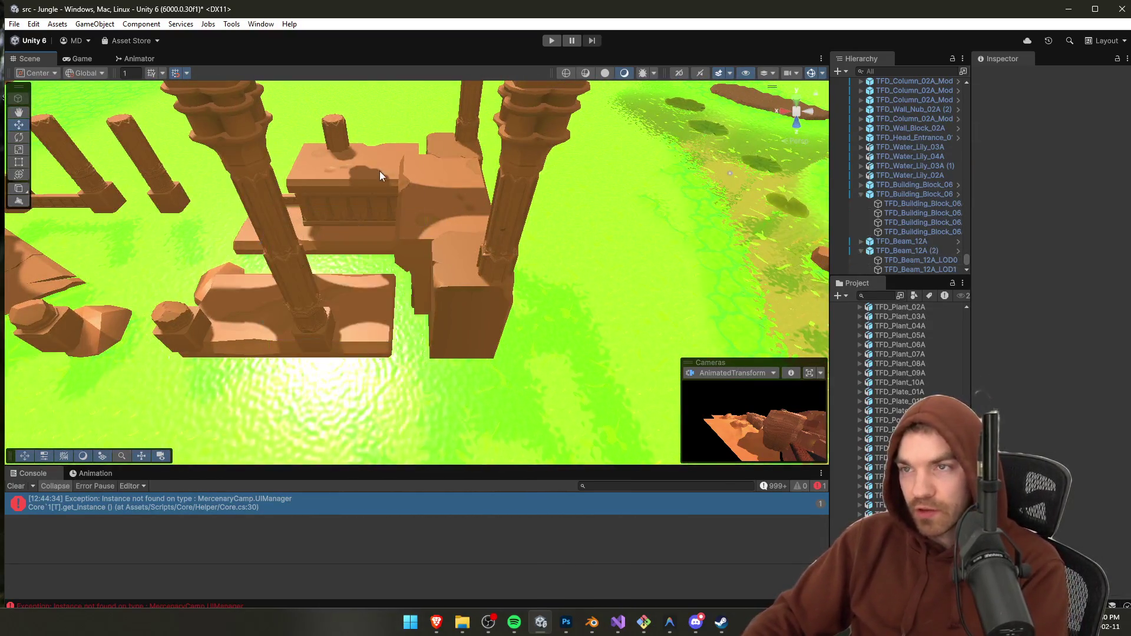
pyautogui.click(380, 171)
pyautogui.press('Delete')
pyautogui.click(454, 195)
# Step: Duplicate TFD_Beam_12A (2) and place the copy in another column gap at Z 27
pyautogui.hotkey('alt', 'Tab')
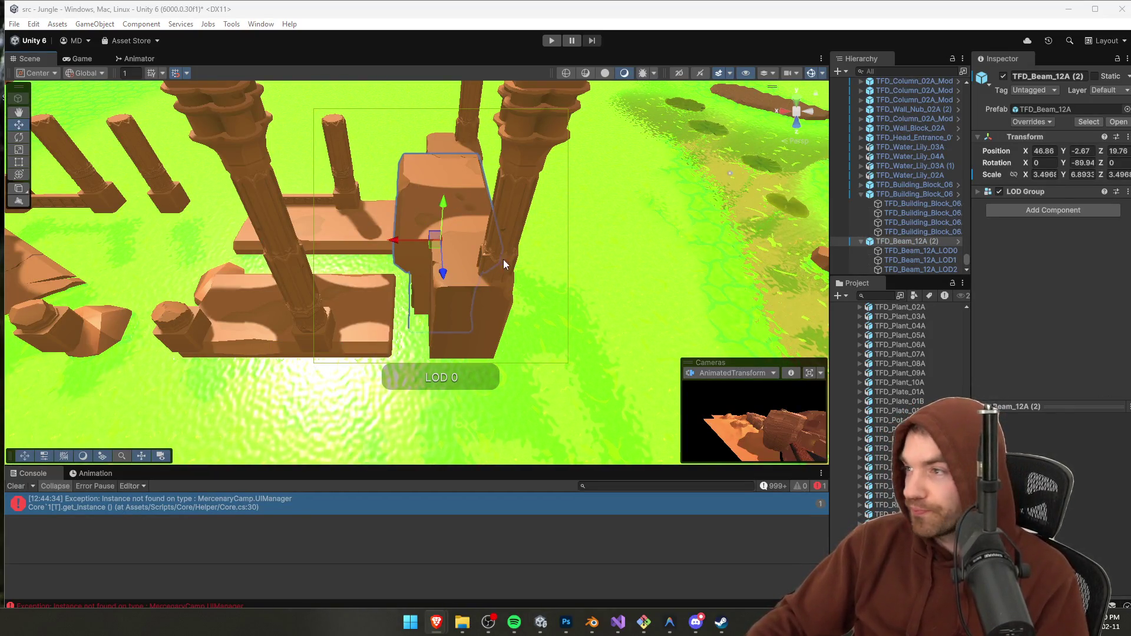
pyautogui.click(909, 242)
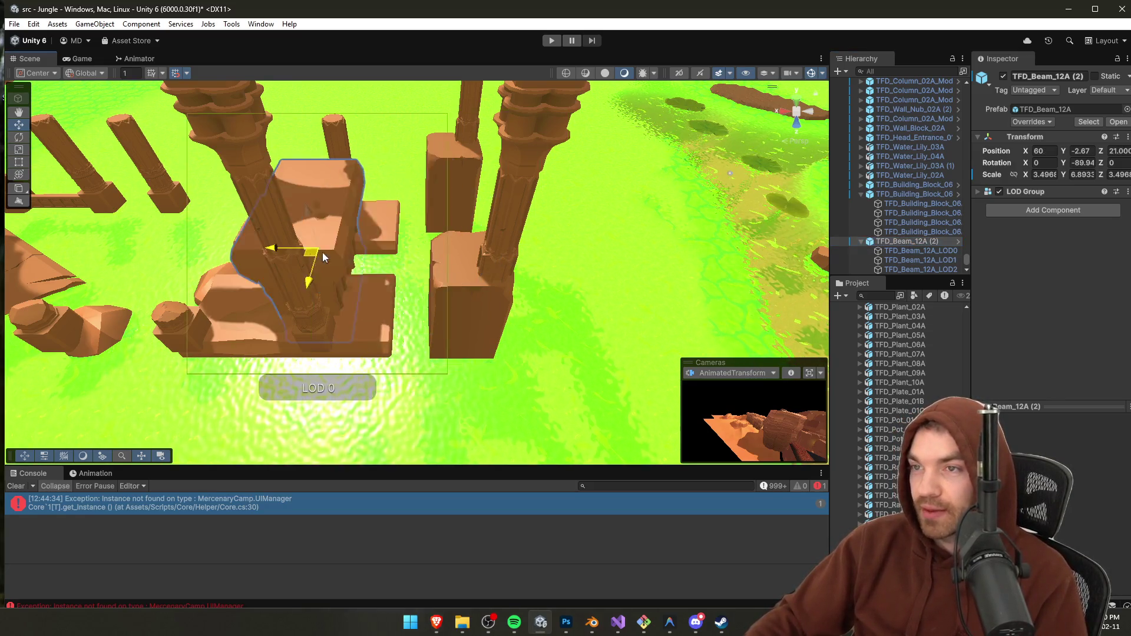
pyautogui.hotkey('ctrl', 'd')
pyautogui.moveTo(451, 274)
pyautogui.mouseDown()
pyautogui.moveTo(253, 274)
pyautogui.moveTo(581, 278)
pyautogui.mouseUp()
pyautogui.hotkey('ctrl', 'z')
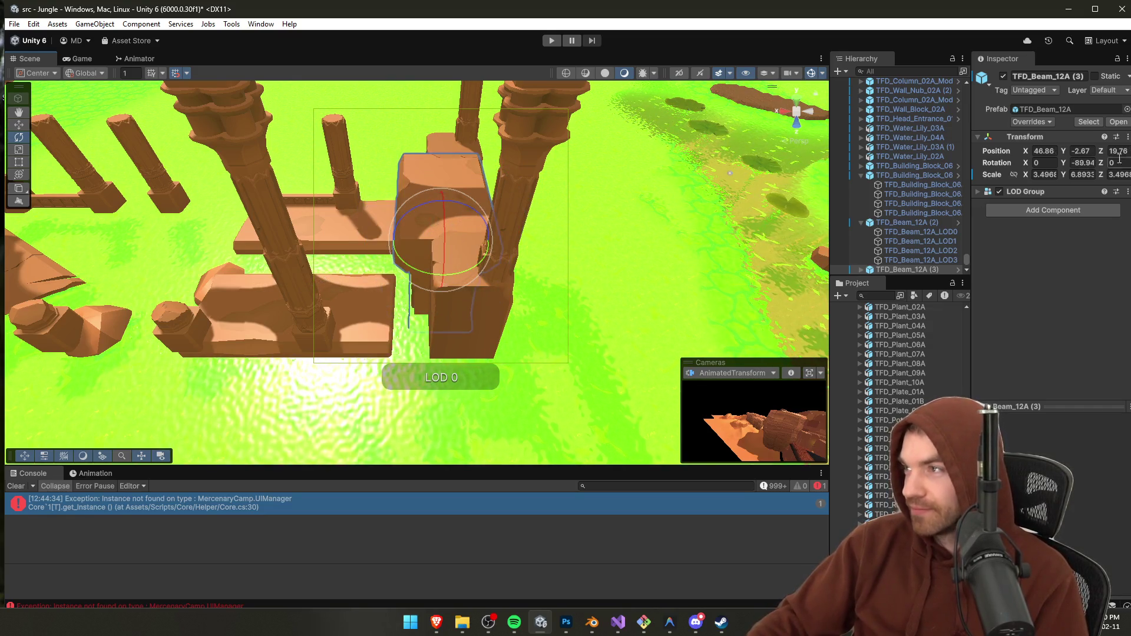
pyautogui.write('0')
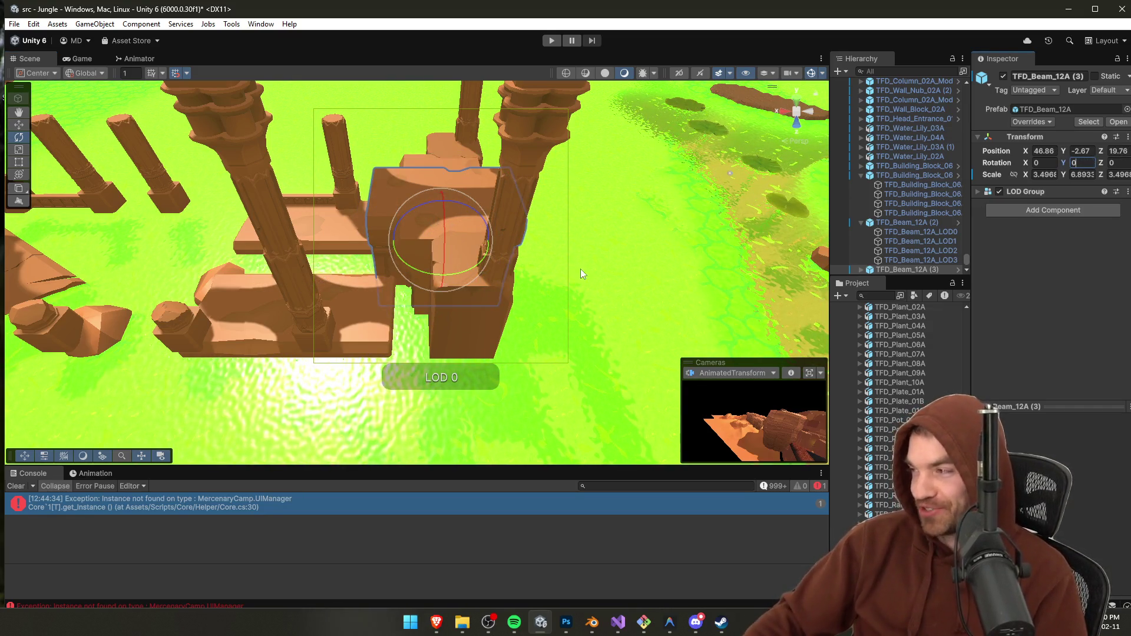
pyautogui.rightClick(495, 242)
pyautogui.moveTo(482, 251)
pyautogui.mouseDown()
pyautogui.moveTo(415, 309)
pyautogui.moveTo(433, 309)
pyautogui.moveTo(419, 313)
pyautogui.moveTo(471, 248)
pyautogui.moveTo(485, 210)
pyautogui.moveTo(646, 211)
pyautogui.moveTo(391, 245)
pyautogui.moveTo(511, 253)
pyautogui.moveTo(481, 284)
pyautogui.mouseUp()
pyautogui.scroll(3, 425, 321)
pyautogui.moveTo(416, 268)
pyautogui.mouseDown()
pyautogui.moveTo(394, 263)
pyautogui.moveTo(465, 260)
pyautogui.moveTo(324, 216)
pyautogui.moveTo(438, 253)
pyautogui.moveTo(253, 295)
pyautogui.moveTo(294, 286)
pyautogui.moveTo(388, 305)
pyautogui.mouseUp()
pyautogui.moveTo(475, 237); pyautogui.dragTo(470, 236)
pyautogui.moveTo(476, 299)
pyautogui.mouseDown()
pyautogui.moveTo(481, 252)
pyautogui.moveTo(601, 232)
pyautogui.moveTo(394, 200)
pyautogui.mouseUp()
# Step: Duplicate that beam, turn it to about 270 degrees and fit it between the next columns
pyautogui.hotkey('ctrl', 'd')
pyautogui.press('e')
pyautogui.moveTo(486, 306)
pyautogui.mouseDown()
pyautogui.moveTo(301, 326)
pyautogui.moveTo(271, 265)
pyautogui.mouseUp()
pyautogui.press('w')
pyautogui.moveTo(522, 255)
pyautogui.mouseDown()
pyautogui.moveTo(376, 262)
pyautogui.moveTo(373, 253)
pyautogui.moveTo(505, 253)
pyautogui.moveTo(587, 297)
pyautogui.mouseUp()
pyautogui.moveTo(471, 230)
pyautogui.mouseDown()
pyautogui.moveTo(489, 172)
pyautogui.moveTo(311, 222)
pyautogui.moveTo(441, 228)
pyautogui.moveTo(338, 245)
pyautogui.moveTo(299, 197)
pyautogui.mouseUp()
pyautogui.press('e')
pyautogui.moveTo(310, 276)
pyautogui.mouseDown()
pyautogui.moveTo(146, 319)
pyautogui.moveTo(172, 320)
pyautogui.moveTo(162, 317)
pyautogui.mouseUp()
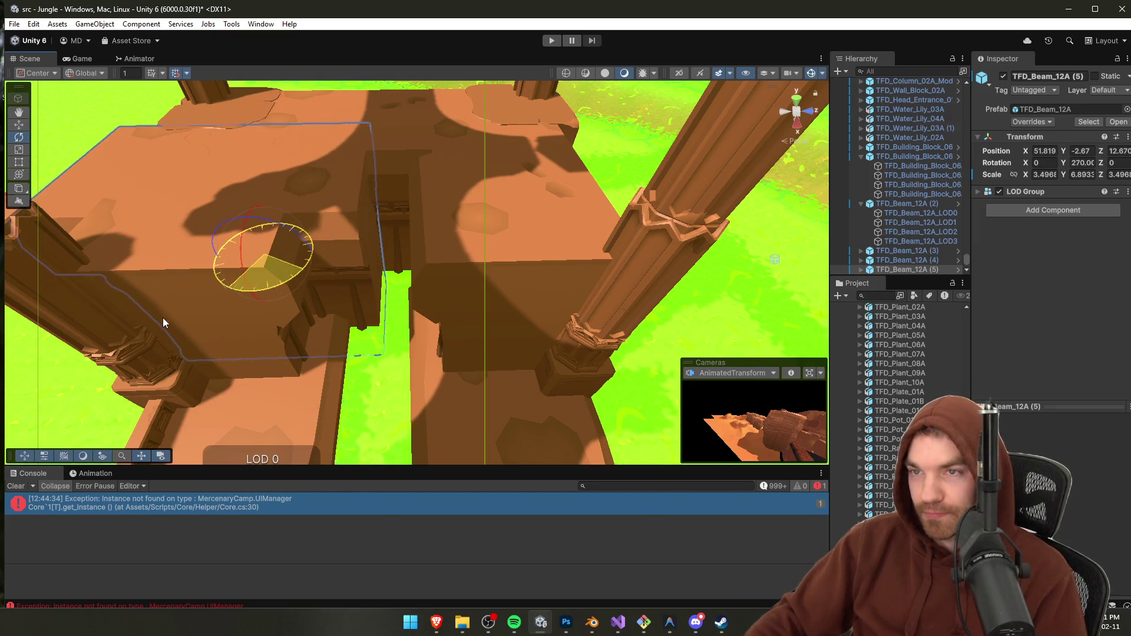
pyautogui.press('w')
pyautogui.moveTo(253, 254)
pyautogui.mouseDown()
pyautogui.moveTo(380, 278)
pyautogui.moveTo(388, 306)
pyautogui.moveTo(394, 288)
pyautogui.moveTo(518, 277)
pyautogui.mouseUp()
pyautogui.scroll(-4, 413, 287)
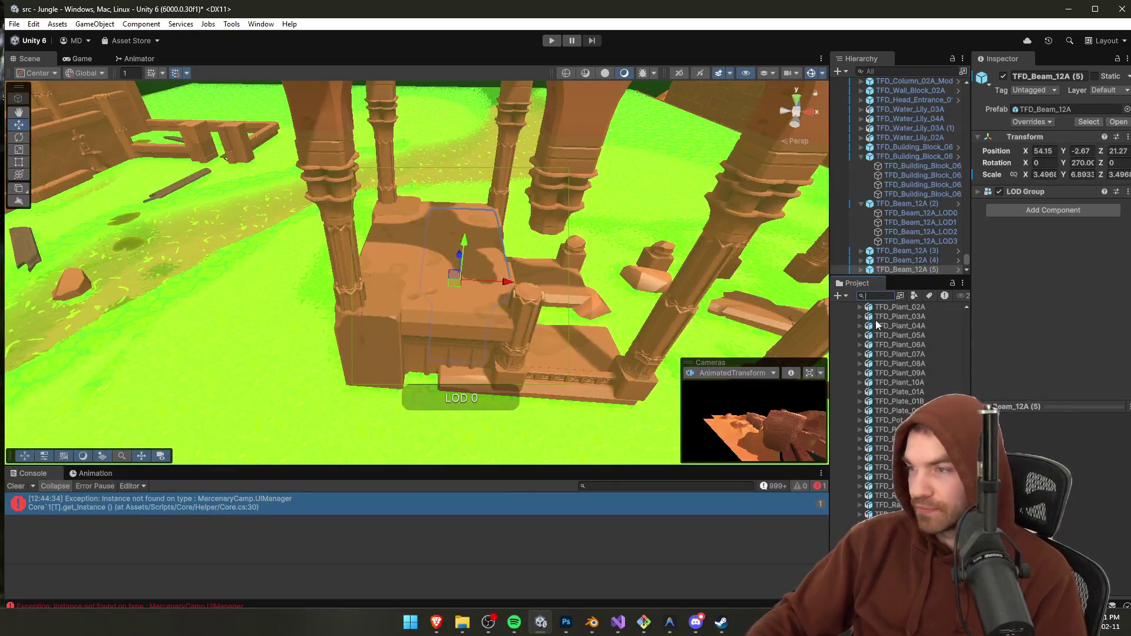
# Step: Place TFD_Sundial_01A from a 'DIALS' search, scale it to about 1.48, and save the scene
pyautogui.write('DIAL')
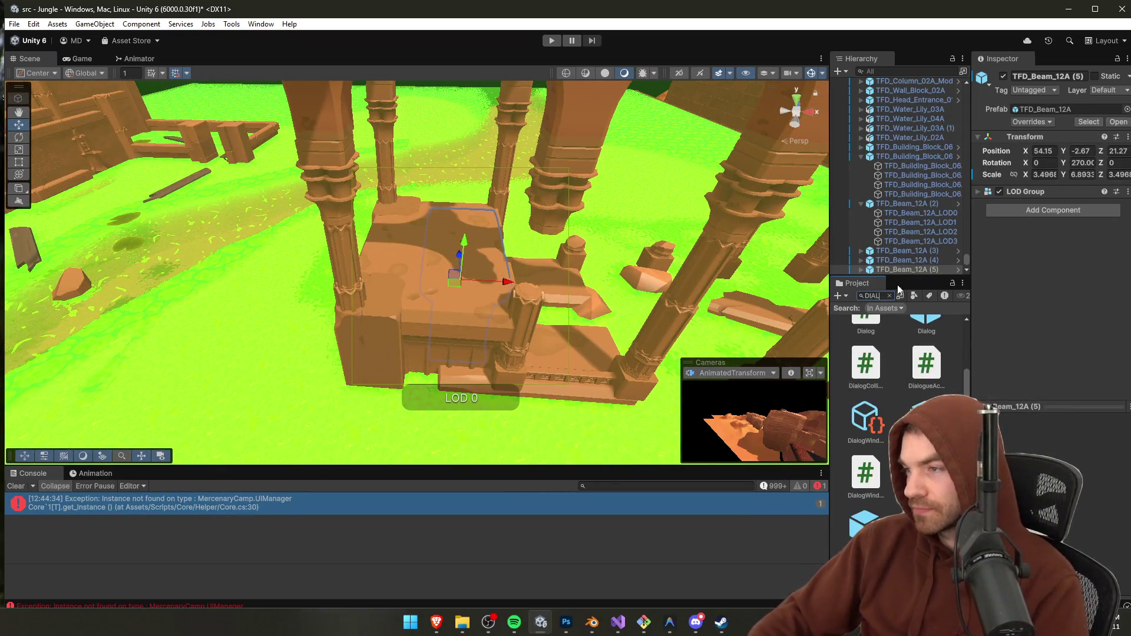
pyautogui.write('SUN')
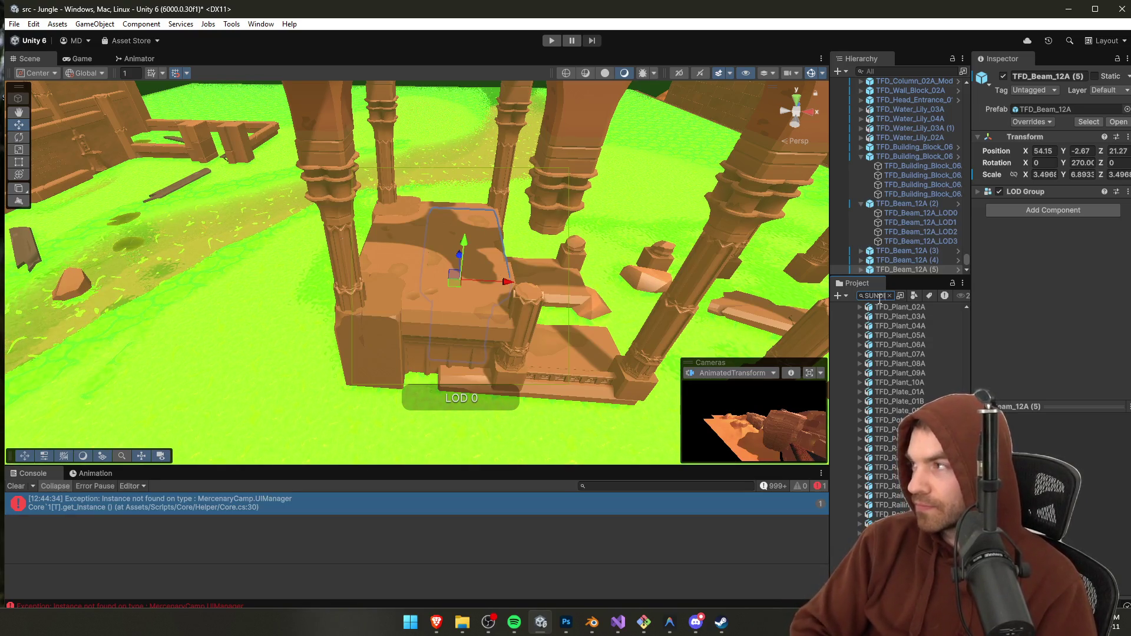
pyautogui.click(911, 347)
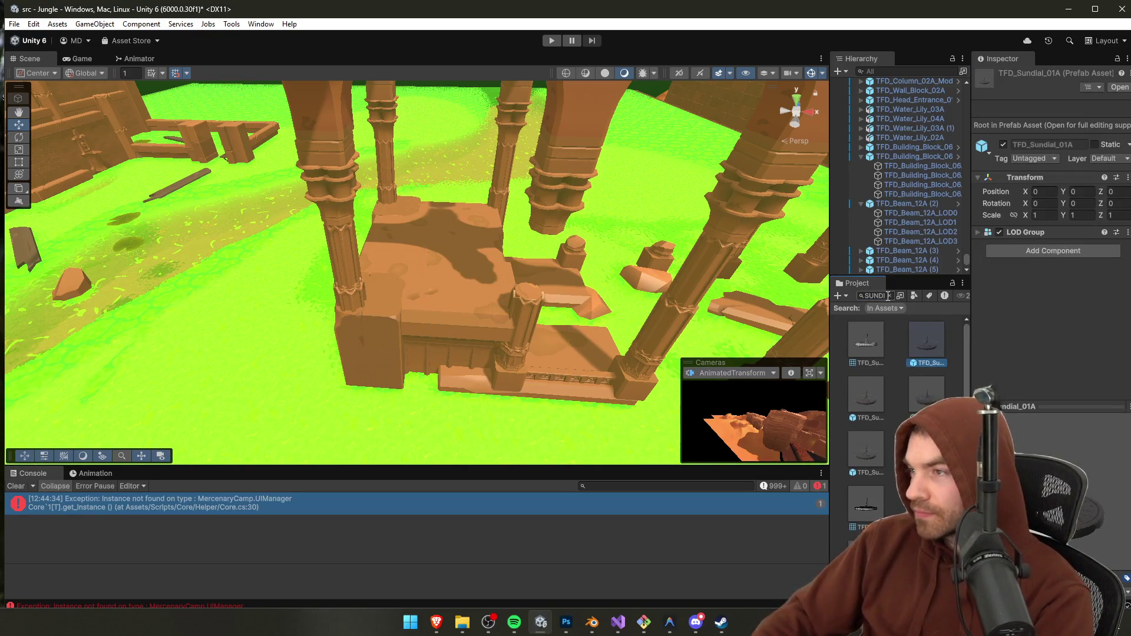
pyautogui.click(861, 414)
pyautogui.moveTo(895, 413)
pyautogui.mouseDown()
pyautogui.moveTo(463, 257)
pyautogui.moveTo(496, 270)
pyautogui.mouseUp()
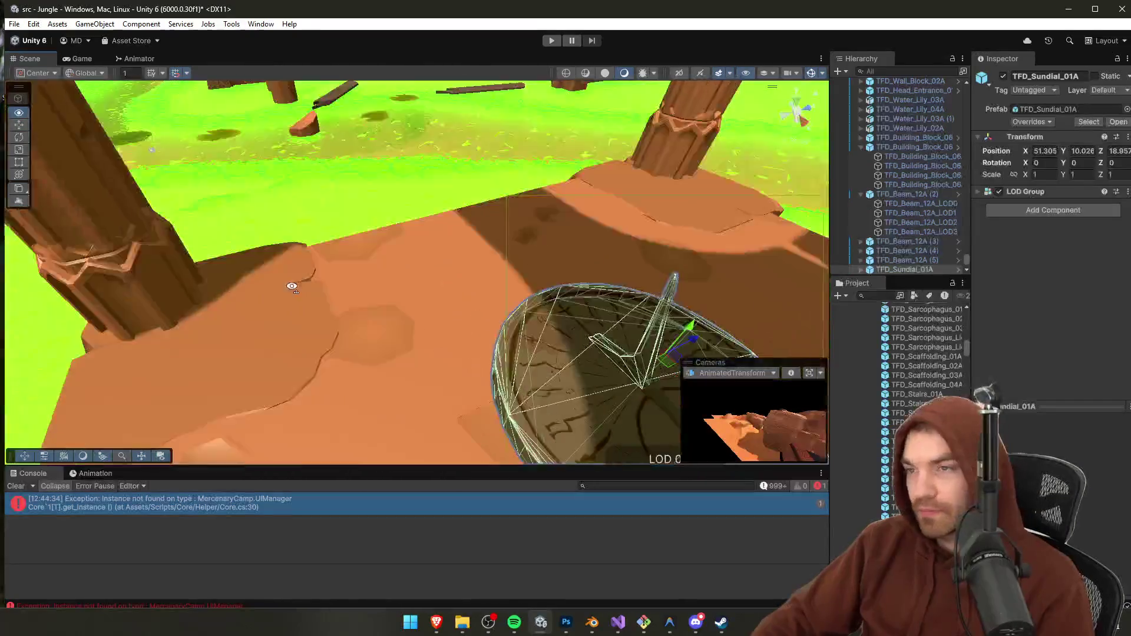
pyautogui.moveTo(292, 287)
pyautogui.mouseDown()
pyautogui.moveTo(330, 295)
pyautogui.moveTo(332, 278)
pyautogui.moveTo(330, 305)
pyautogui.moveTo(328, 279)
pyautogui.moveTo(534, 304)
pyautogui.moveTo(522, 327)
pyautogui.moveTo(146, 334)
pyautogui.moveTo(247, 277)
pyautogui.moveTo(613, 304)
pyautogui.mouseUp()
pyautogui.press('r')
pyautogui.hotkey('ctrl', 's')
# Step: Undo a trial sundial rotation and select the DeathPlane1 object
pyautogui.press('e')
pyautogui.hotkey('ctrl', 'z')
pyautogui.click(611, 306)
pyautogui.moveTo(588, 358); pyautogui.dragTo(522, 358)
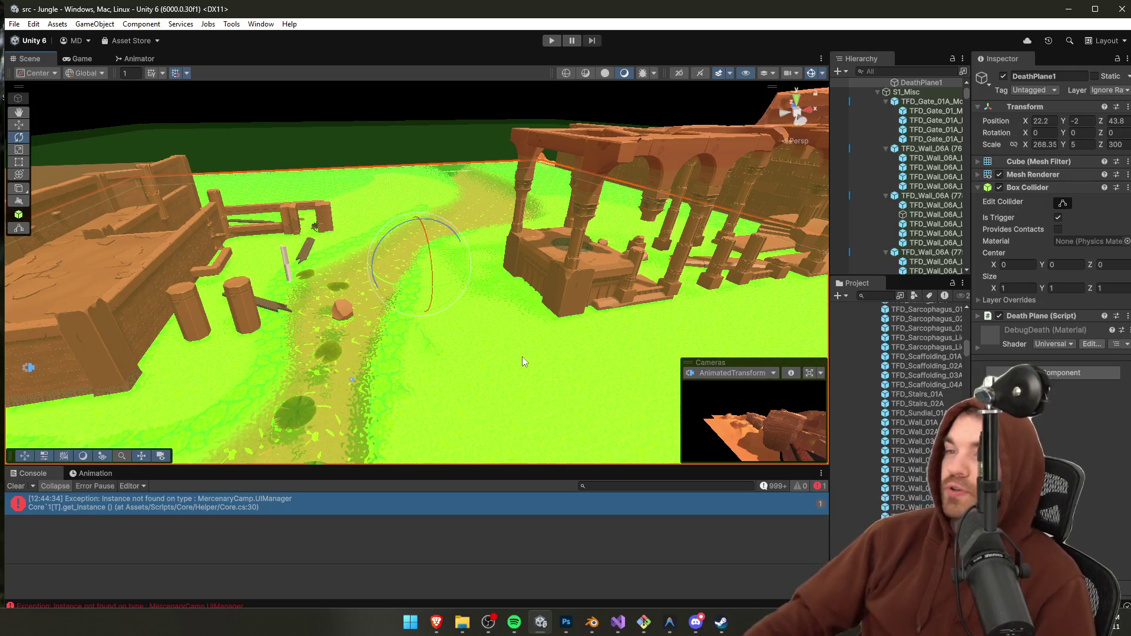
# Step: Move a column post on the path to about X -21
pyautogui.click(287, 268)
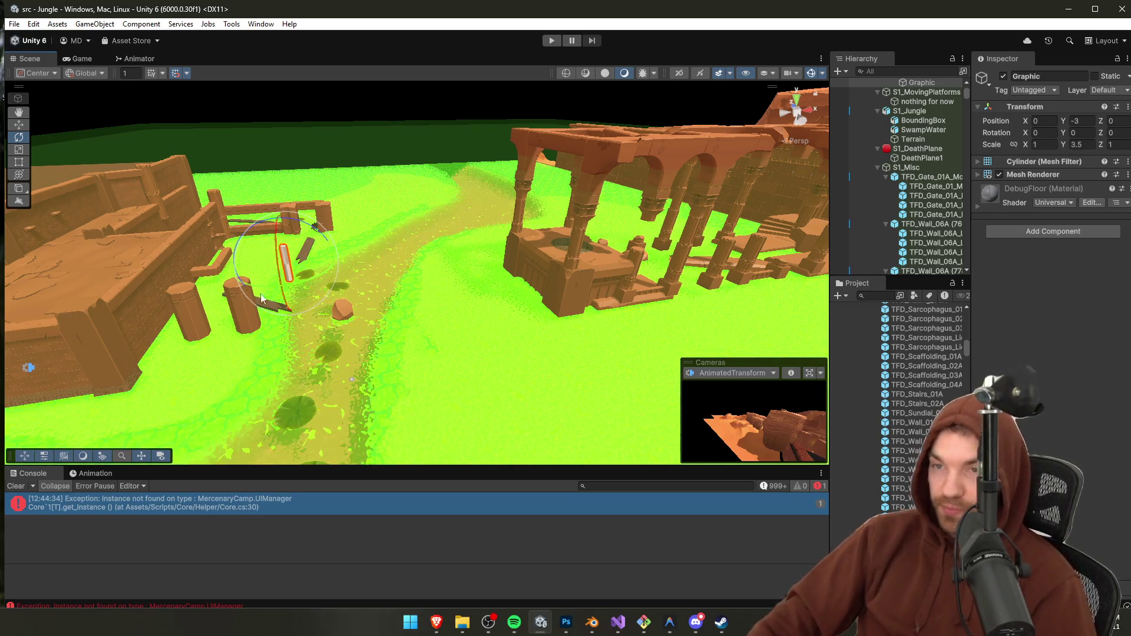
pyautogui.click(248, 315)
pyautogui.moveTo(398, 330)
pyautogui.mouseDown()
pyautogui.moveTo(378, 368)
pyautogui.moveTo(354, 351)
pyautogui.mouseUp()
pyautogui.moveTo(371, 292)
pyautogui.mouseDown()
pyautogui.moveTo(535, 298)
pyautogui.moveTo(505, 299)
pyautogui.mouseUp()
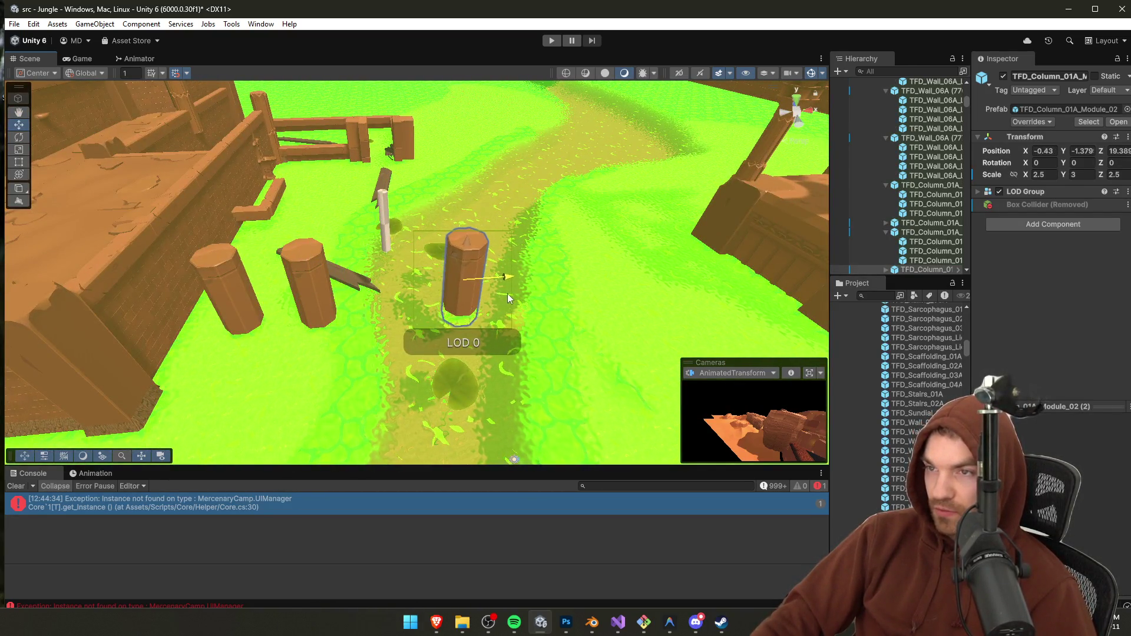
pyautogui.hotkey('ctrl', 'z')
pyautogui.moveTo(360, 291)
pyautogui.mouseDown()
pyautogui.moveTo(277, 295)
pyautogui.moveTo(507, 297)
pyautogui.moveTo(520, 278)
pyautogui.moveTo(571, 274)
pyautogui.moveTo(480, 295)
pyautogui.moveTo(511, 285)
pyautogui.mouseUp()
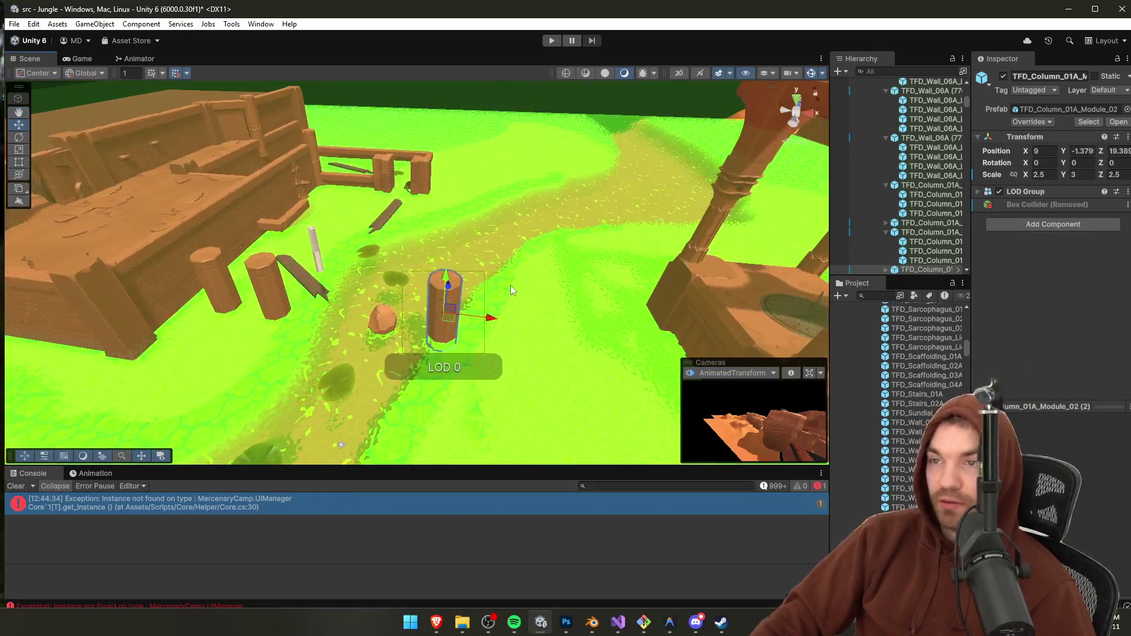
pyautogui.scroll(6, 492, 319)
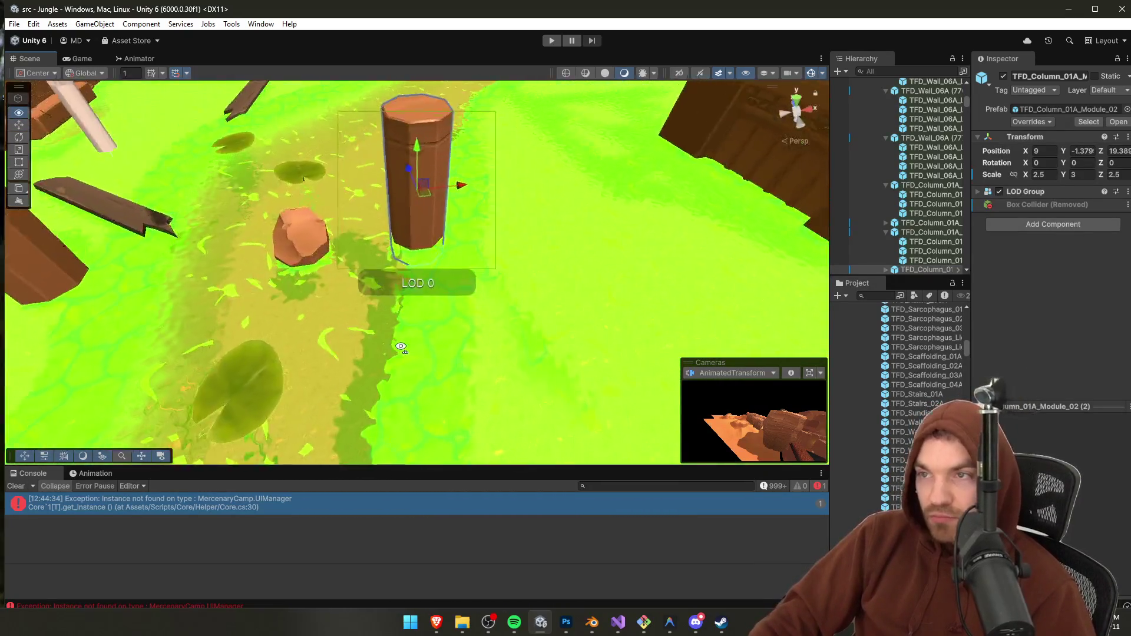
pyautogui.moveTo(475, 207)
pyautogui.mouseDown()
pyautogui.moveTo(490, 206)
pyautogui.moveTo(445, 206)
pyautogui.moveTo(613, 226)
pyautogui.moveTo(507, 242)
pyautogui.mouseUp()
# Step: Duplicate the column into stepping stones spaced along X at 17 and 30
pyautogui.hotkey('ctrl', 'd')
pyautogui.moveTo(412, 245)
pyautogui.mouseDown()
pyautogui.moveTo(501, 259)
pyautogui.moveTo(693, 260)
pyautogui.mouseUp()
pyautogui.moveTo(540, 266)
pyautogui.mouseDown()
pyautogui.moveTo(563, 256)
pyautogui.moveTo(490, 250)
pyautogui.moveTo(566, 256)
pyautogui.moveTo(591, 206)
pyautogui.moveTo(557, 262)
pyautogui.moveTo(608, 277)
pyautogui.moveTo(471, 235)
pyautogui.moveTo(476, 267)
pyautogui.moveTo(280, 190)
pyautogui.moveTo(397, 148)
pyautogui.mouseUp()
pyautogui.hotkey('ctrl', 'd')
pyautogui.click(472, 234)
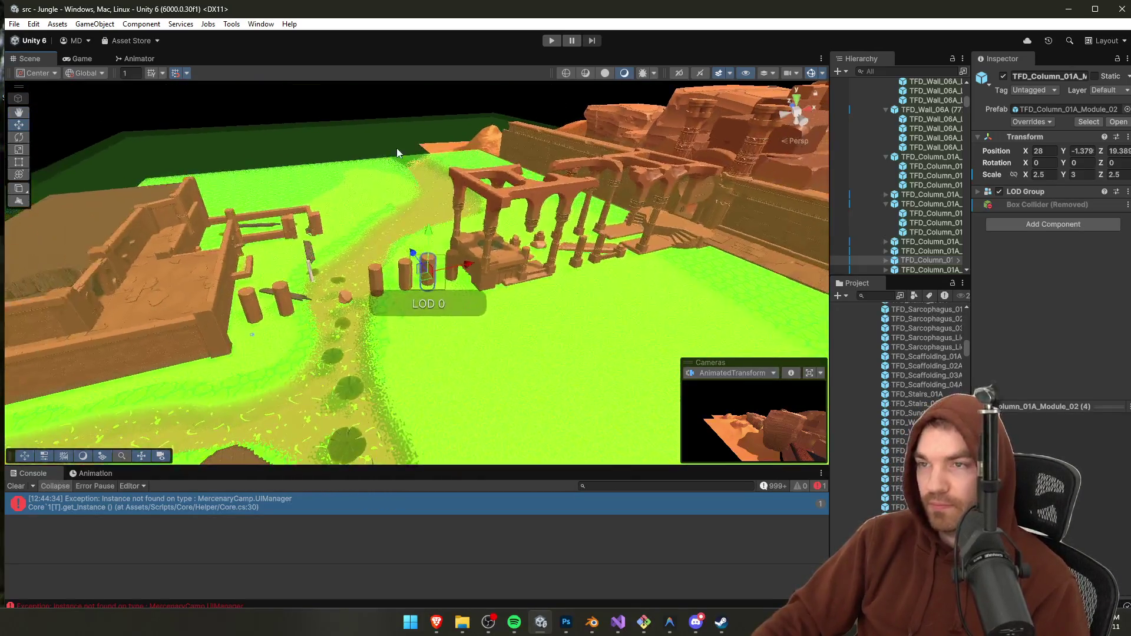
# Step: Look down along the path and start playtesting the level
pyautogui.click(397, 148)
pyautogui.moveTo(415, 235); pyautogui.dragTo(599, 38)
pyautogui.click(552, 40)
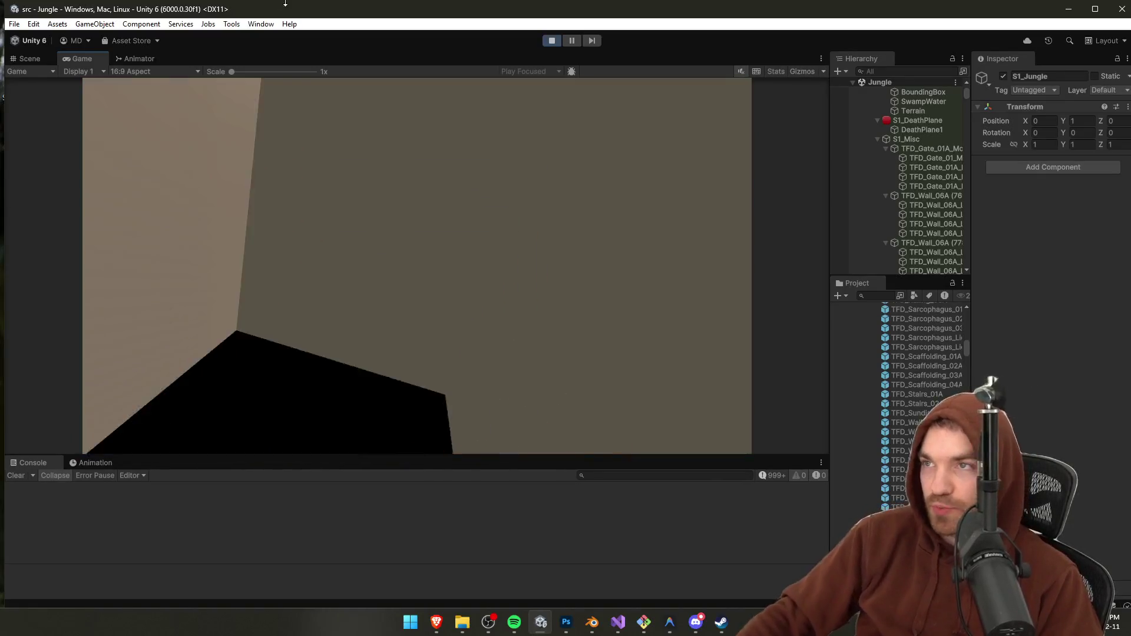
# Step: Stop the jungle level playtest and return to the editor
pyautogui.click(552, 41)
# Step: Set TFD_Wall_Nub_02A (3) to rotation 0 at X -51.06, then playtest again
pyautogui.moveTo(504, 238)
pyautogui.mouseDown()
pyautogui.moveTo(430, 147)
pyautogui.moveTo(337, 193)
pyautogui.moveTo(424, 223)
pyautogui.moveTo(590, 236)
pyautogui.mouseUp()
pyautogui.moveTo(842, 238)
pyautogui.mouseDown()
pyautogui.moveTo(329, 321)
pyautogui.moveTo(279, 301)
pyautogui.moveTo(37, 320)
pyautogui.moveTo(106, 318)
pyautogui.mouseUp()
pyautogui.press('e')
pyautogui.click(328, 321)
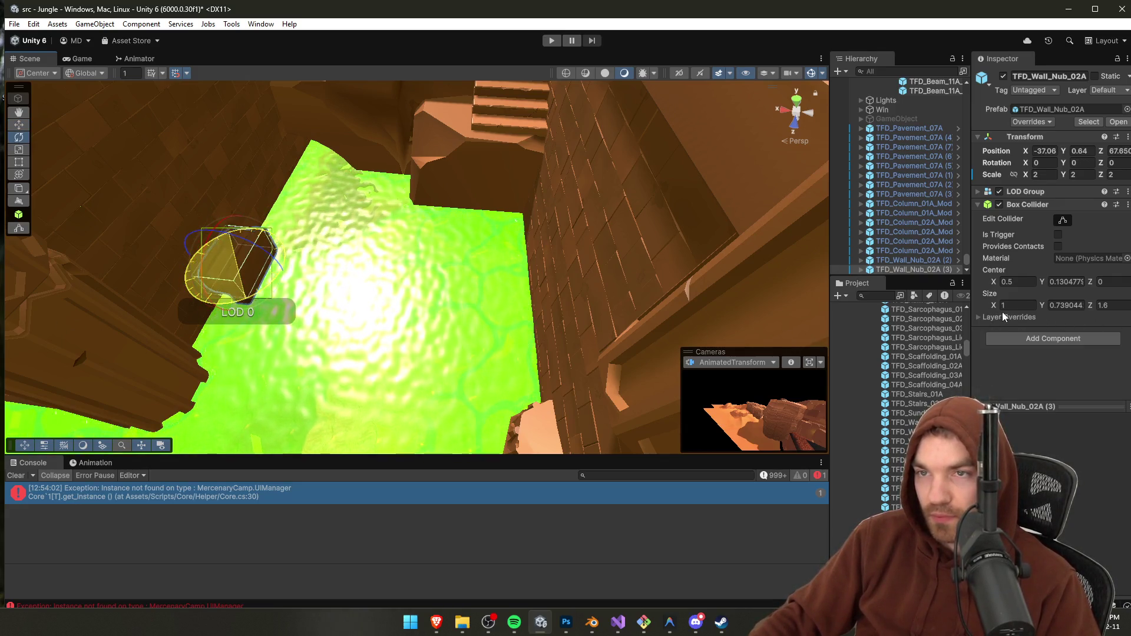
pyautogui.press('w')
pyautogui.moveTo(201, 239)
pyautogui.mouseDown()
pyautogui.moveTo(330, 248)
pyautogui.moveTo(461, 292)
pyautogui.moveTo(450, 243)
pyautogui.moveTo(332, 224)
pyautogui.moveTo(325, 237)
pyautogui.moveTo(253, 78)
pyautogui.moveTo(133, 122)
pyautogui.moveTo(177, 180)
pyautogui.moveTo(235, 168)
pyautogui.mouseUp()
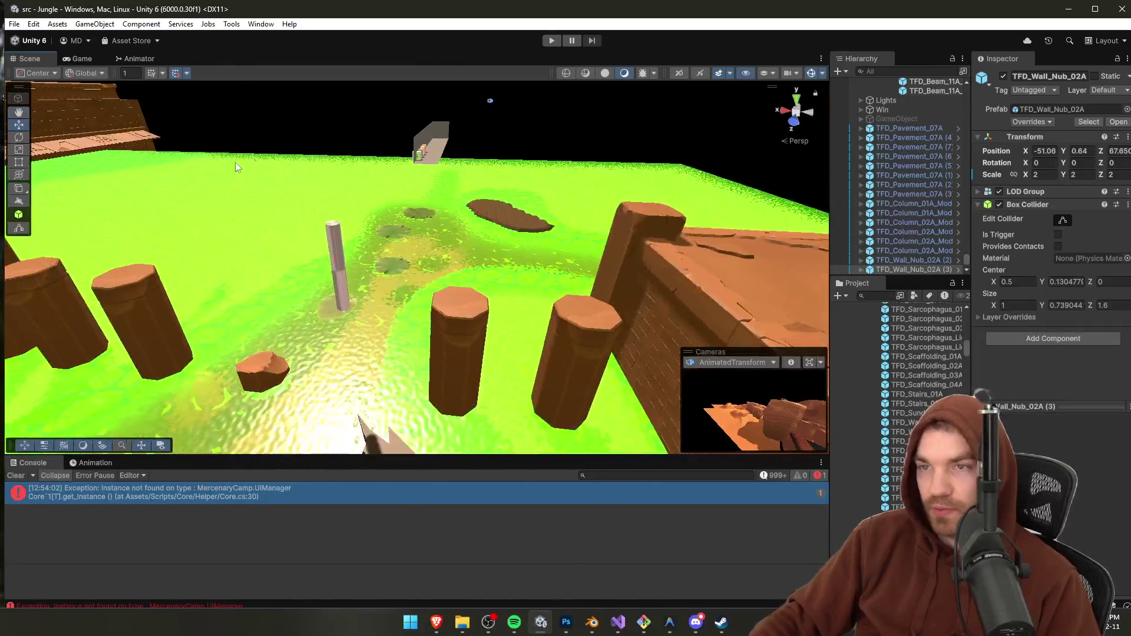
pyautogui.click(550, 40)
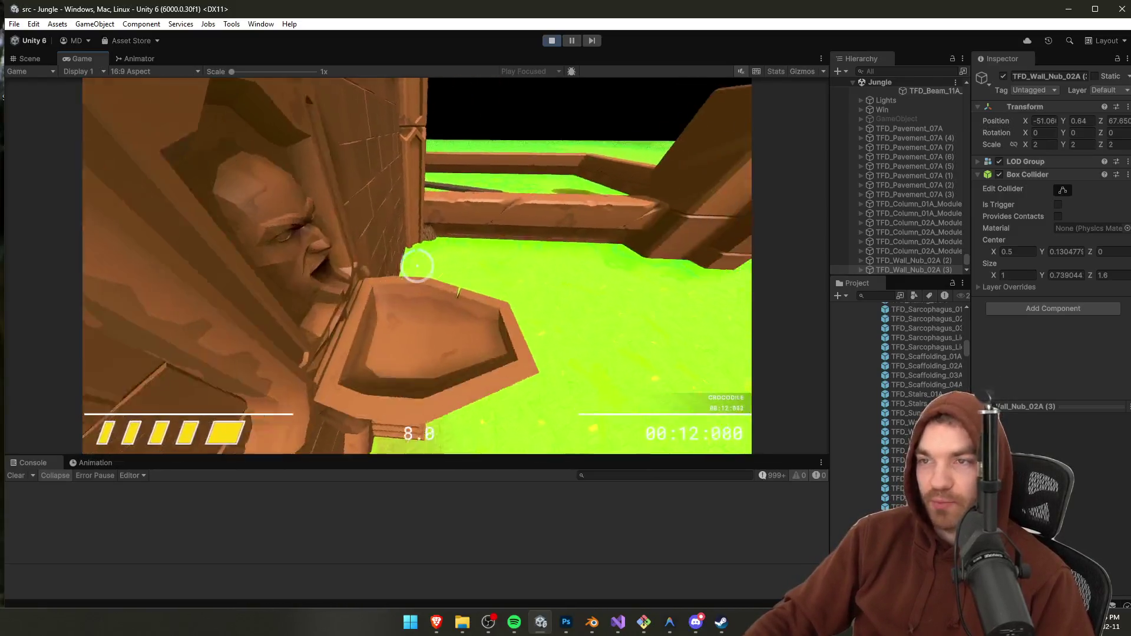
# Step: Walk the player forward across the ledges and over the green water
pyautogui.press('w')
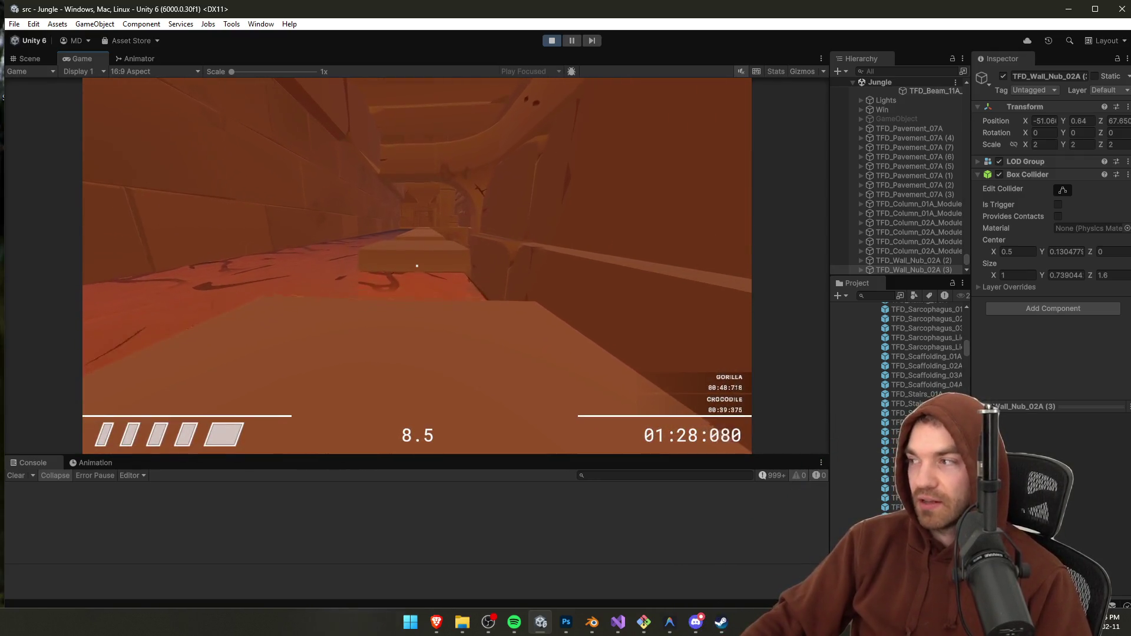
# Step: Pause the game with Escape and exit Play mode
pyautogui.press('Escape')
pyautogui.click(550, 44)
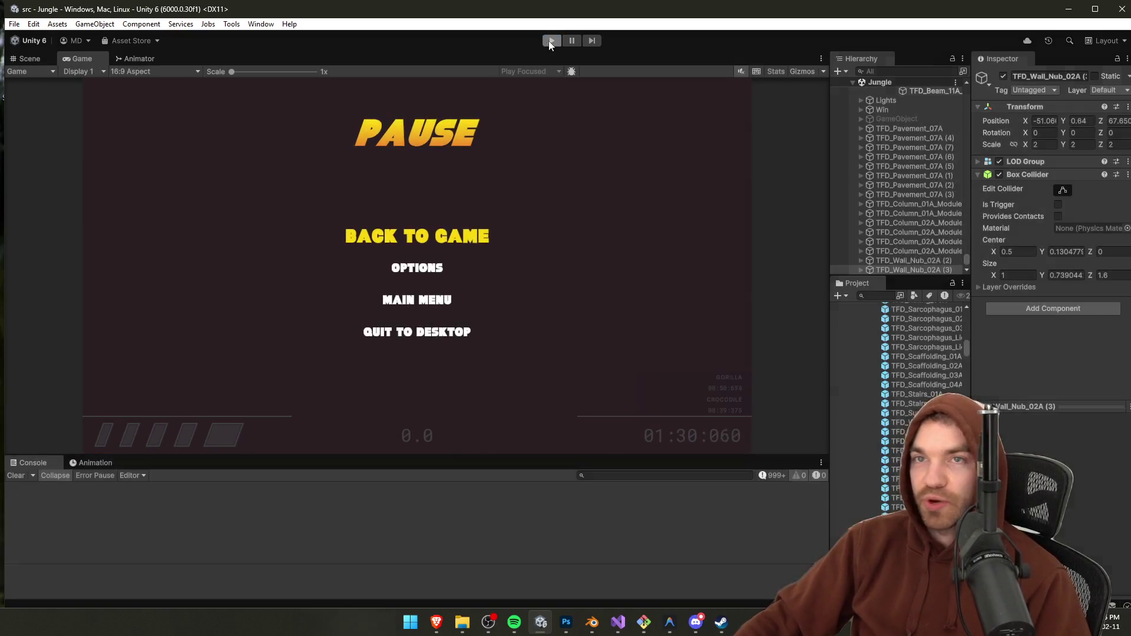
pyautogui.click(31, 60)
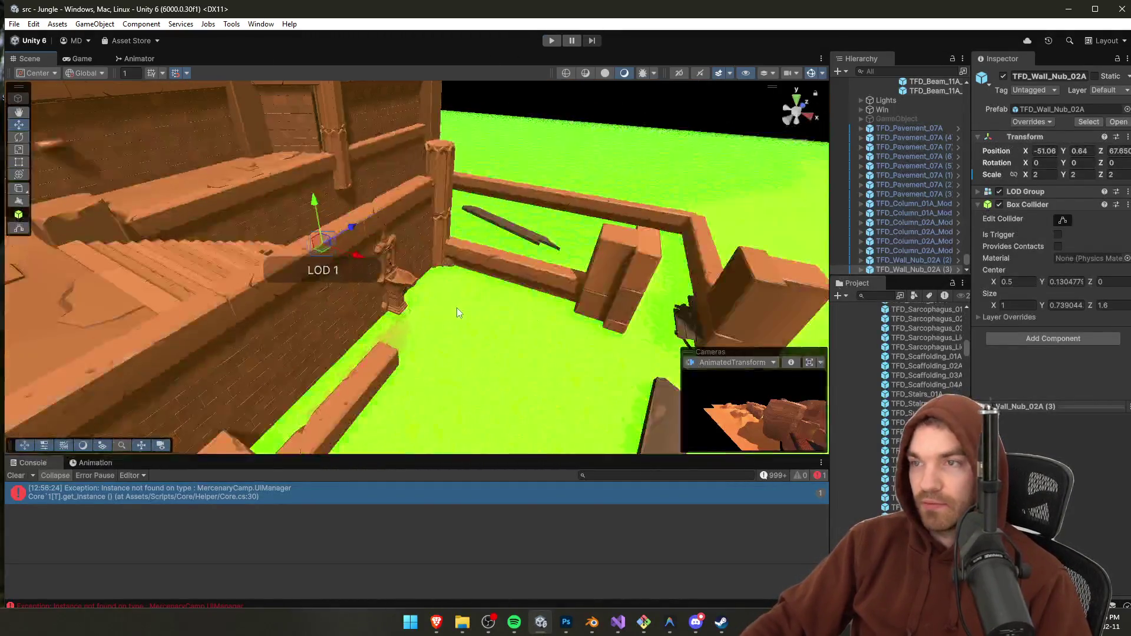
pyautogui.press('w')
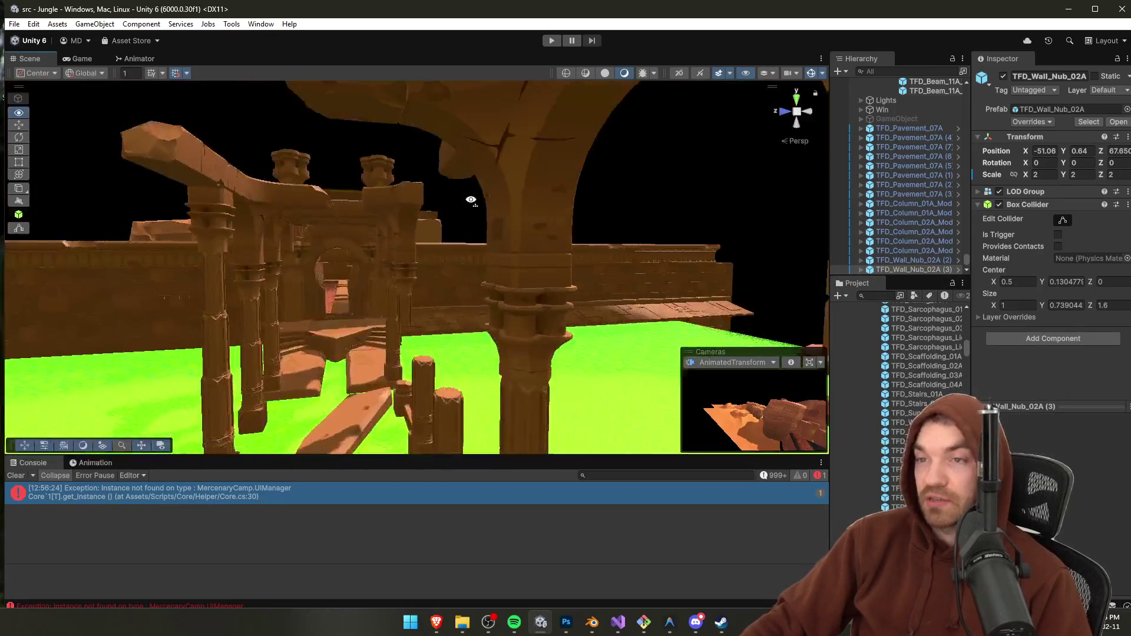
pyautogui.moveTo(450, 204)
pyautogui.mouseDown()
pyautogui.moveTo(470, 185)
pyautogui.moveTo(353, 182)
pyautogui.moveTo(330, 147)
pyautogui.moveTo(342, 328)
pyautogui.moveTo(255, 346)
pyautogui.moveTo(339, 350)
pyautogui.mouseUp()
pyautogui.click(403, 310)
pyautogui.moveTo(455, 293)
pyautogui.mouseDown()
pyautogui.moveTo(444, 83)
pyautogui.moveTo(452, 250)
pyautogui.moveTo(503, 185)
pyautogui.mouseUp()
pyautogui.click(453, 242)
pyautogui.click(457, 177)
pyautogui.click(502, 184)
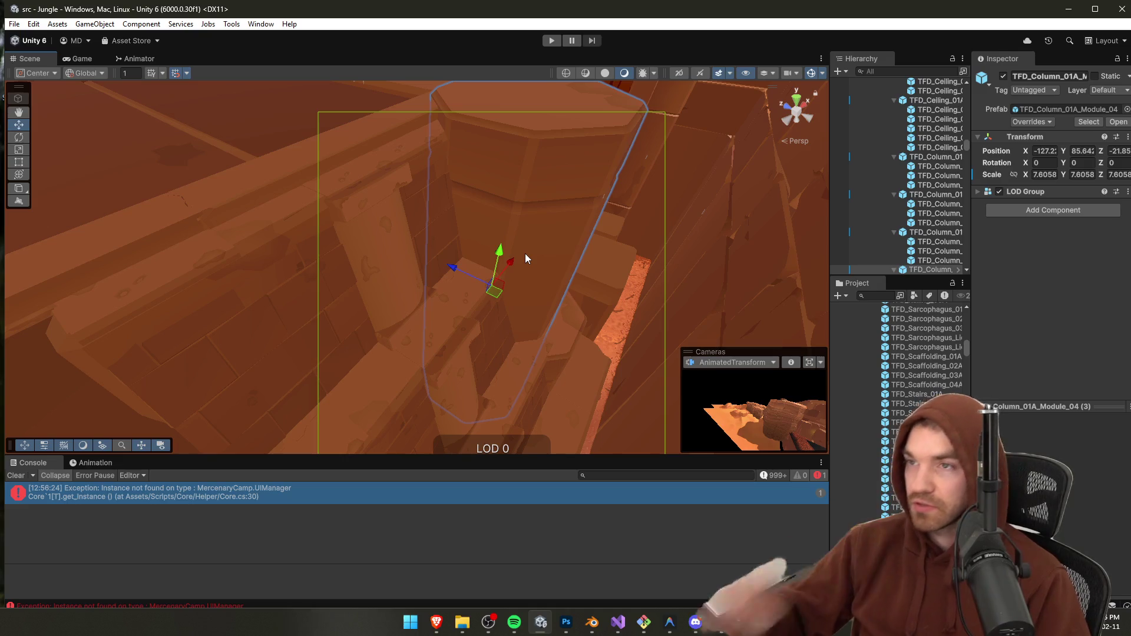
pyautogui.moveTo(515, 222)
pyautogui.mouseDown()
pyautogui.moveTo(419, 192)
pyautogui.moveTo(336, 194)
pyautogui.moveTo(278, 214)
pyautogui.mouseUp()
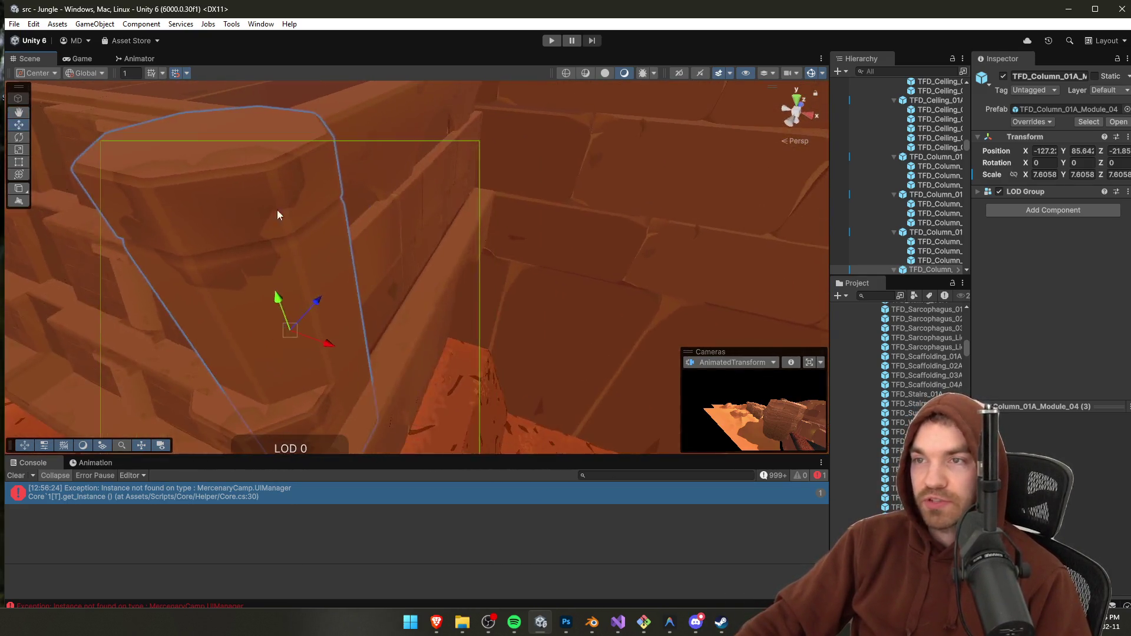
pyautogui.click(419, 176)
pyautogui.moveTo(402, 159)
pyautogui.mouseDown()
pyautogui.moveTo(418, 266)
pyautogui.moveTo(515, 228)
pyautogui.moveTo(470, 245)
pyautogui.moveTo(249, 161)
pyautogui.mouseUp()
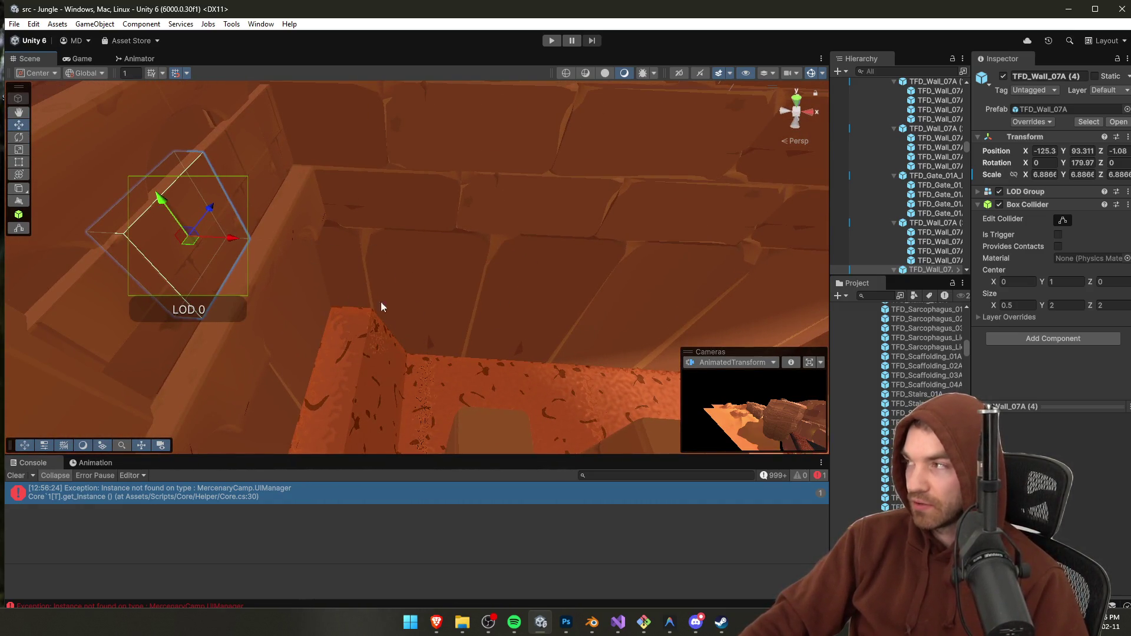
pyautogui.moveTo(279, 289)
pyautogui.mouseDown()
pyautogui.moveTo(290, 263)
pyautogui.moveTo(287, 284)
pyautogui.mouseUp()
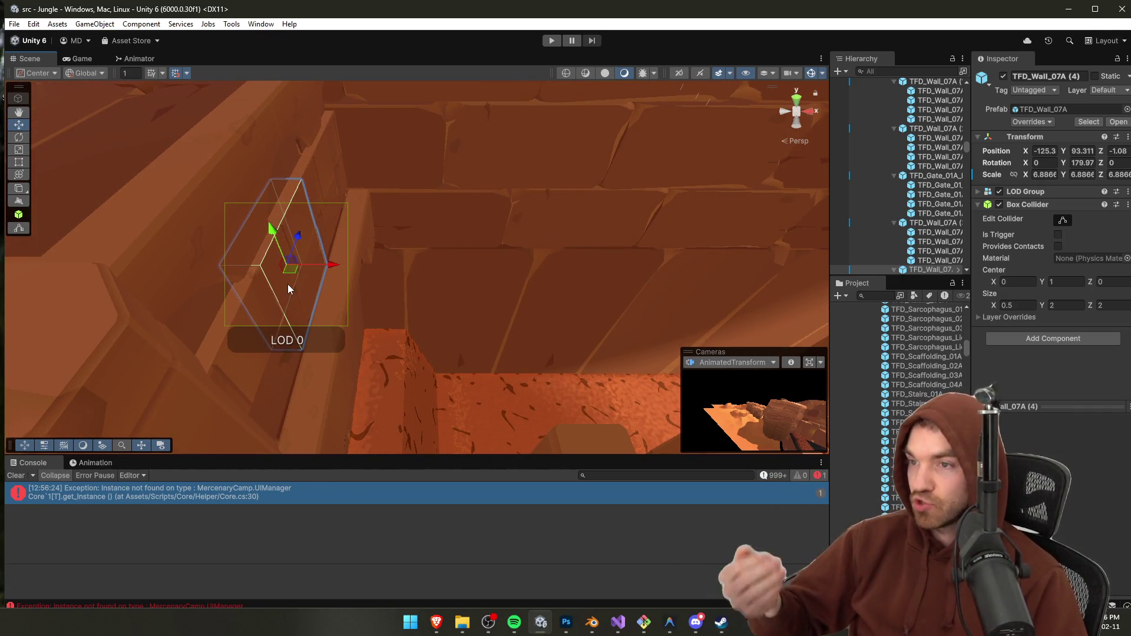
pyautogui.moveTo(287, 284); pyautogui.dragTo(645, 325)
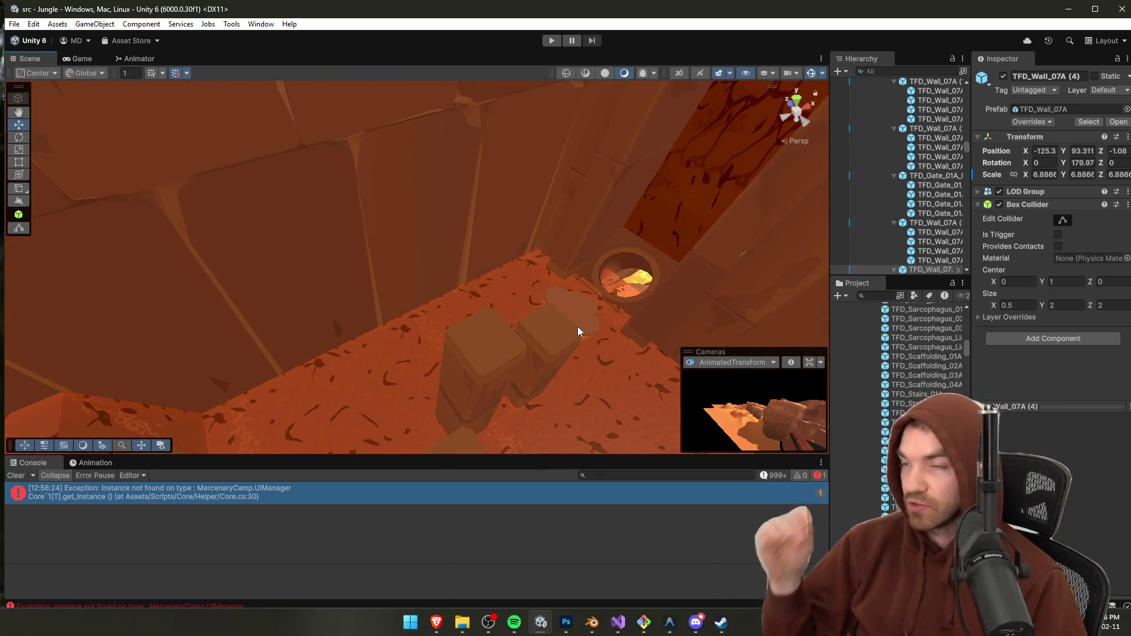
pyautogui.moveTo(578, 327)
pyautogui.mouseDown()
pyautogui.moveTo(462, 290)
pyautogui.moveTo(323, 285)
pyautogui.moveTo(465, 308)
pyautogui.moveTo(422, 245)
pyautogui.moveTo(321, 242)
pyautogui.moveTo(245, 200)
pyautogui.moveTo(394, 370)
pyautogui.moveTo(553, 286)
pyautogui.moveTo(430, 230)
pyautogui.moveTo(419, 159)
pyautogui.moveTo(636, 283)
pyautogui.moveTo(727, 245)
pyautogui.moveTo(649, 232)
pyautogui.mouseUp()
pyautogui.moveTo(567, 243)
pyautogui.mouseDown()
pyautogui.moveTo(623, 266)
pyautogui.moveTo(454, 188)
pyautogui.mouseUp()
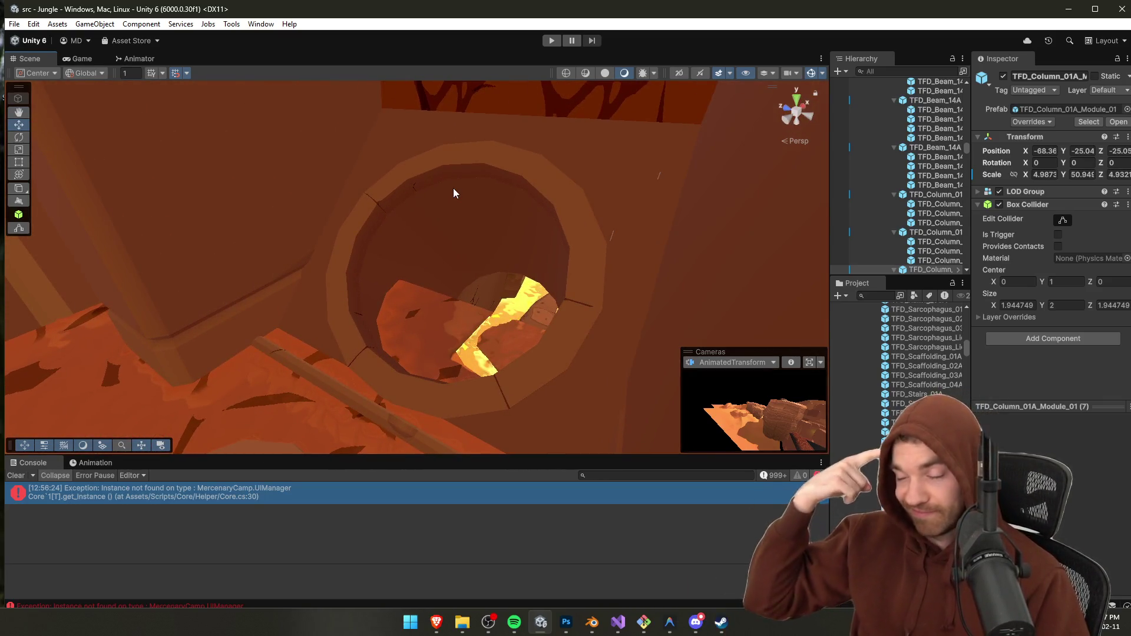
pyautogui.click(435, 336)
pyautogui.moveTo(434, 336)
pyautogui.mouseDown()
pyautogui.moveTo(285, 404)
pyautogui.moveTo(547, 281)
pyautogui.mouseUp()
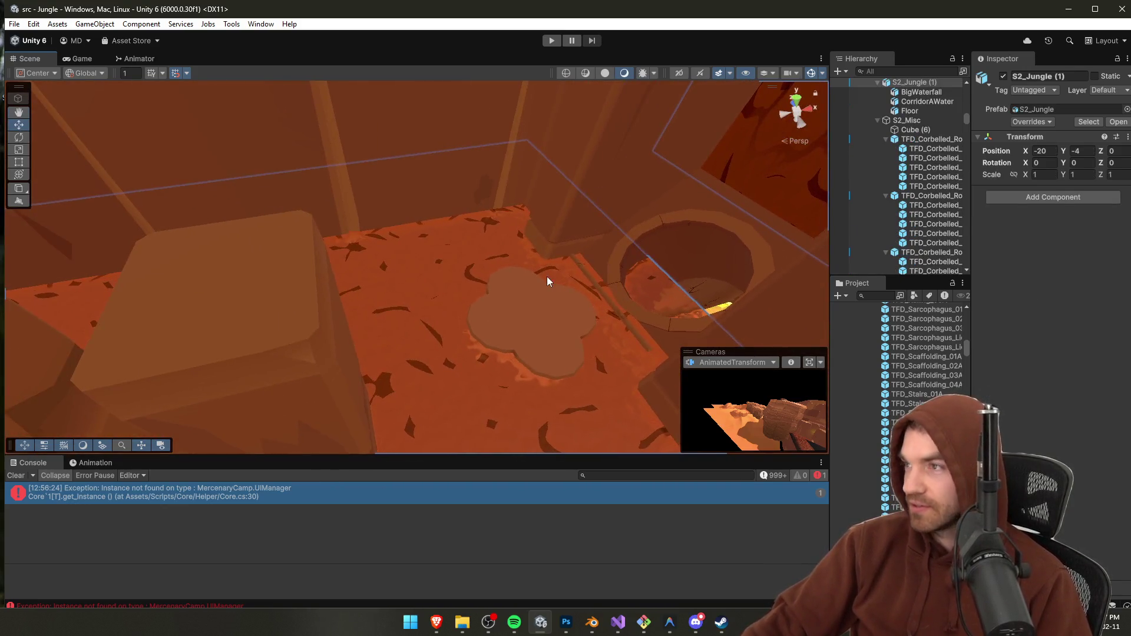
# Step: Check BigWaterfall's Jungle_S2_Water material, then open the S2_Jungle model in Blender
pyautogui.click(924, 91)
pyautogui.click(1029, 209)
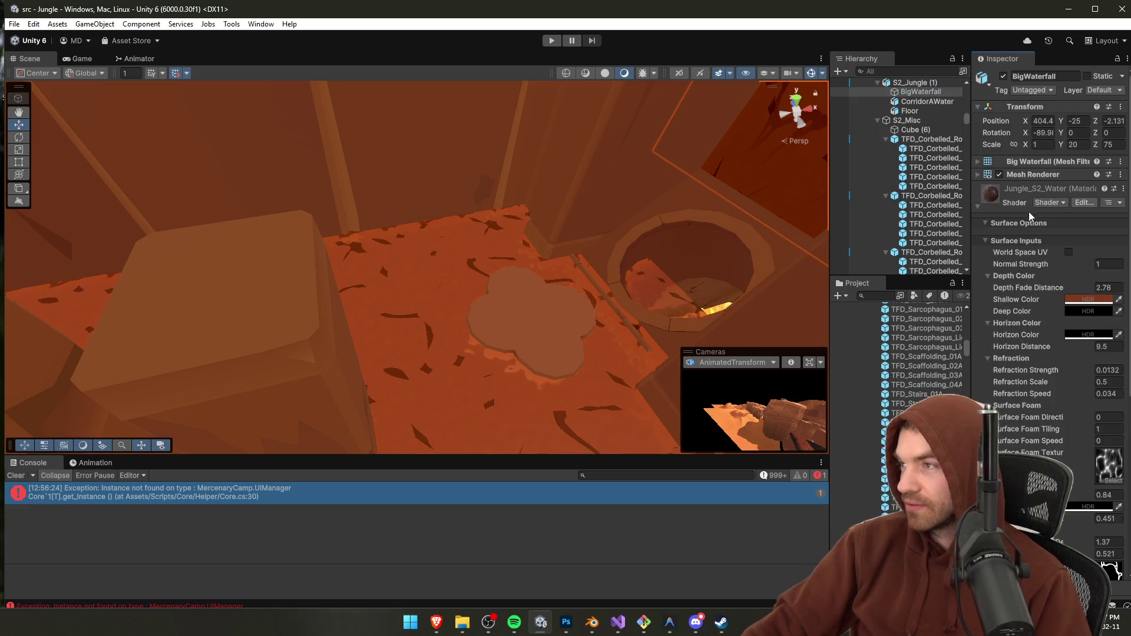
pyautogui.click(999, 191)
pyautogui.click(1037, 175)
pyautogui.click(1063, 200)
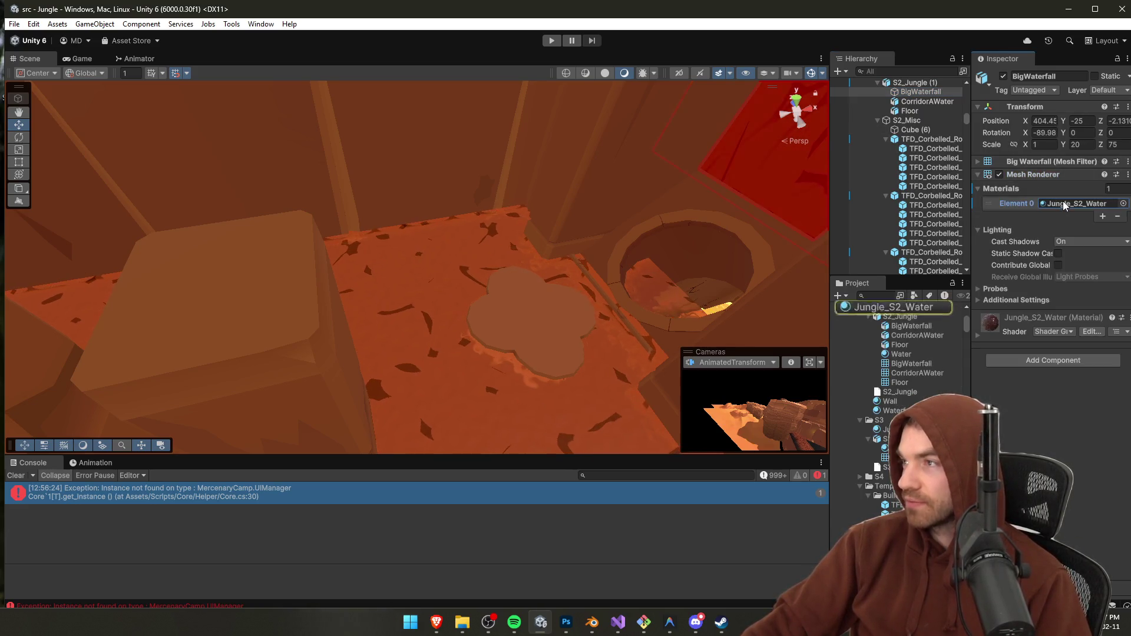
pyautogui.click(1046, 159)
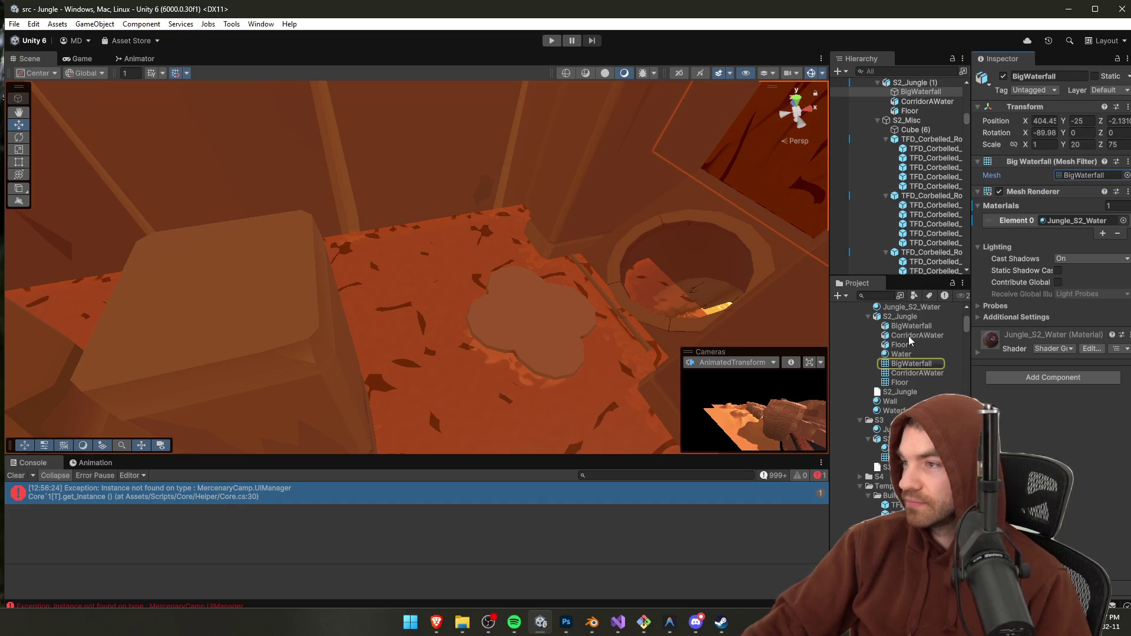
pyautogui.doubleClick(904, 320)
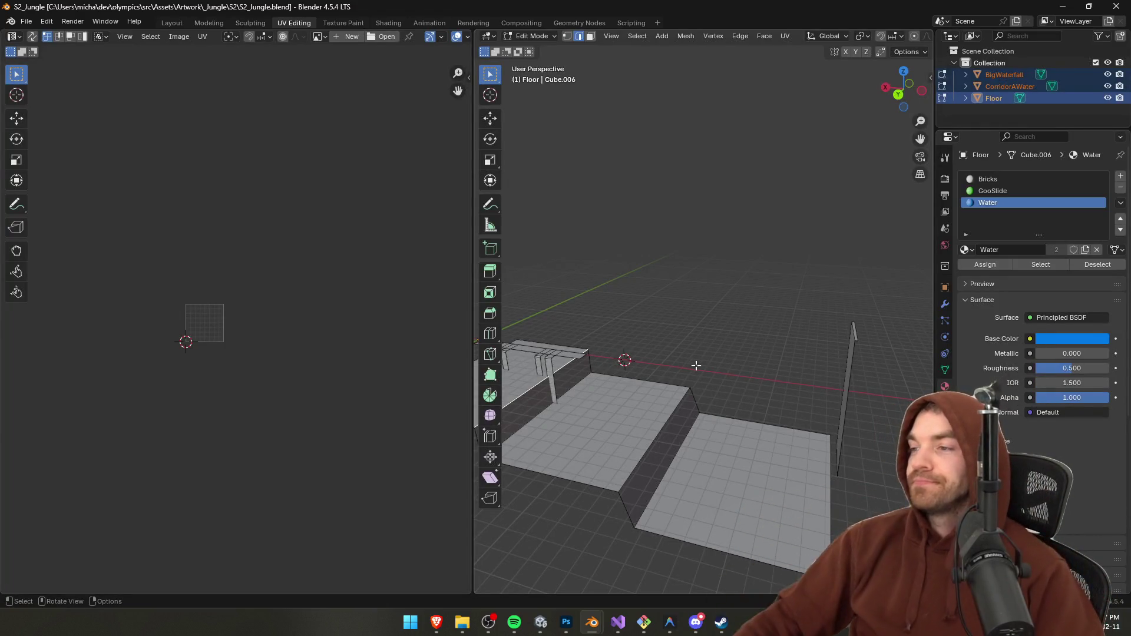
# Step: Select and deselect the Floor mesh, cancel the delete menu, save S2_Jungle.blend, and return to Unity
pyautogui.press('a')
pyautogui.hotkey('alt', 'a')
pyautogui.press('x')
pyautogui.click(833, 497)
pyautogui.rightClick(833, 574)
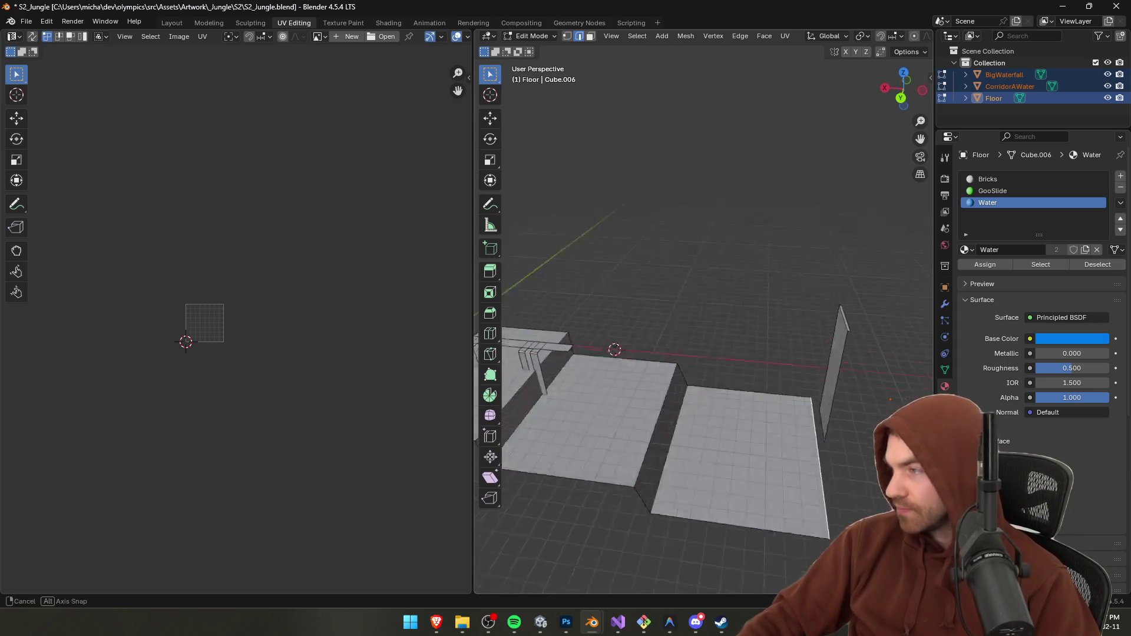
pyautogui.scroll(2, 373, 395)
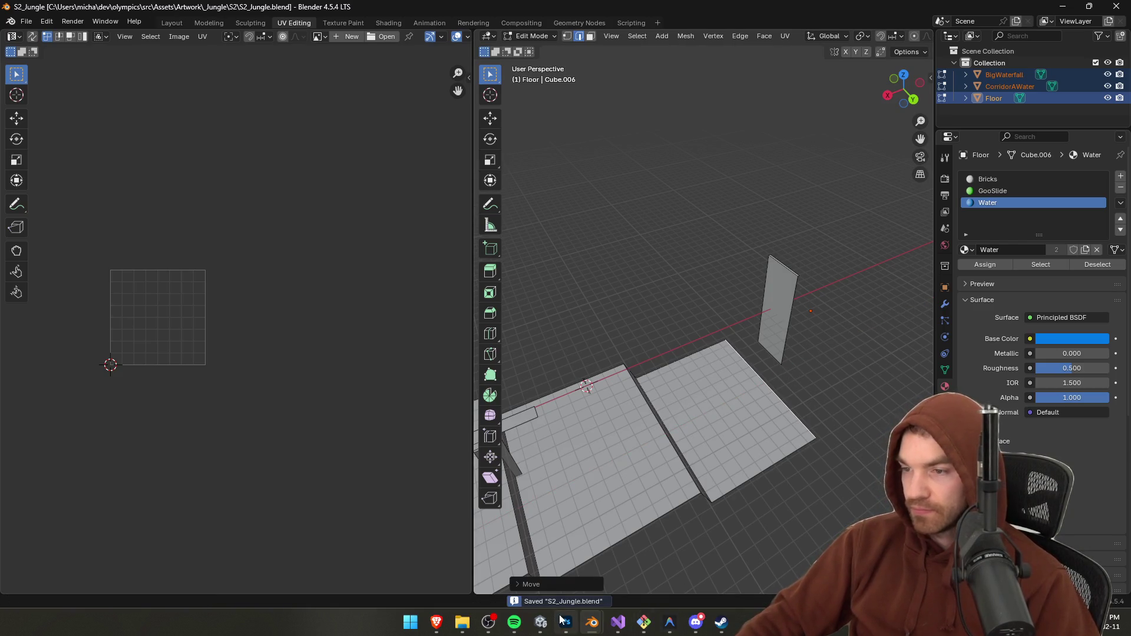
pyautogui.click(541, 620)
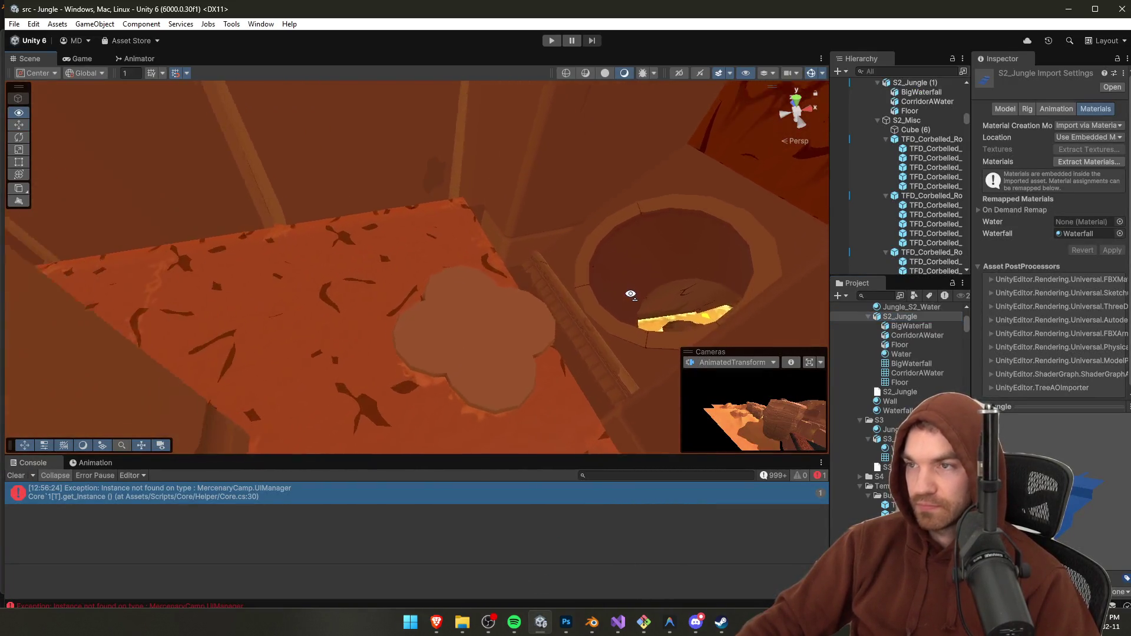
# Step: Bring the Blender window holding S2_Jungle.blend back in front of Unity
pyautogui.click(671, 623)
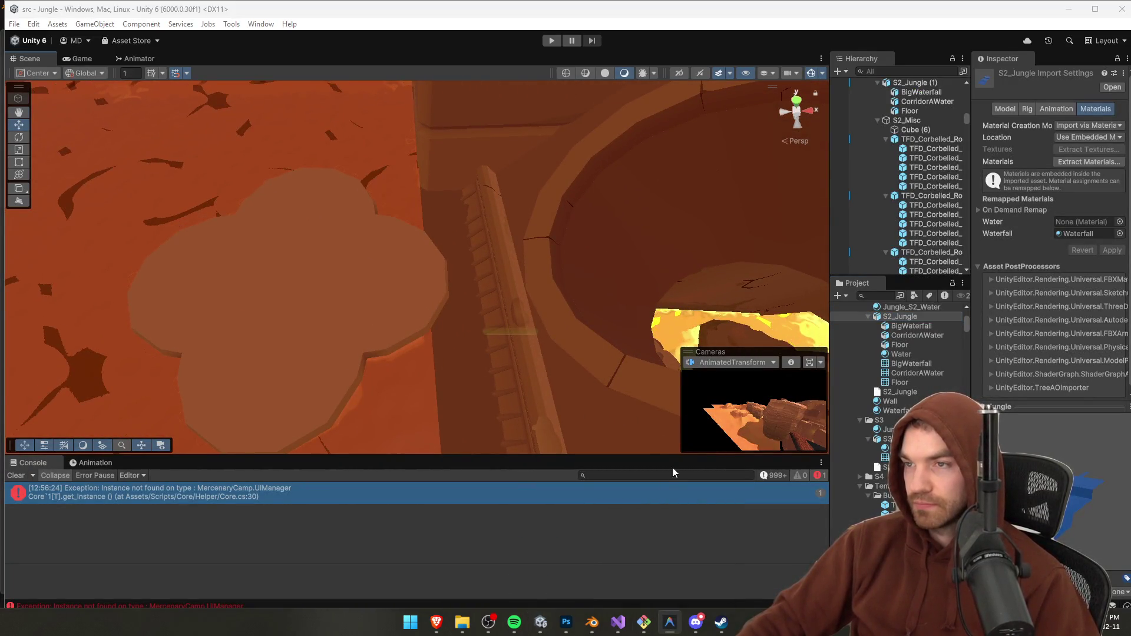
pyautogui.moveTo(592, 623)
pyautogui.click(678, 566)
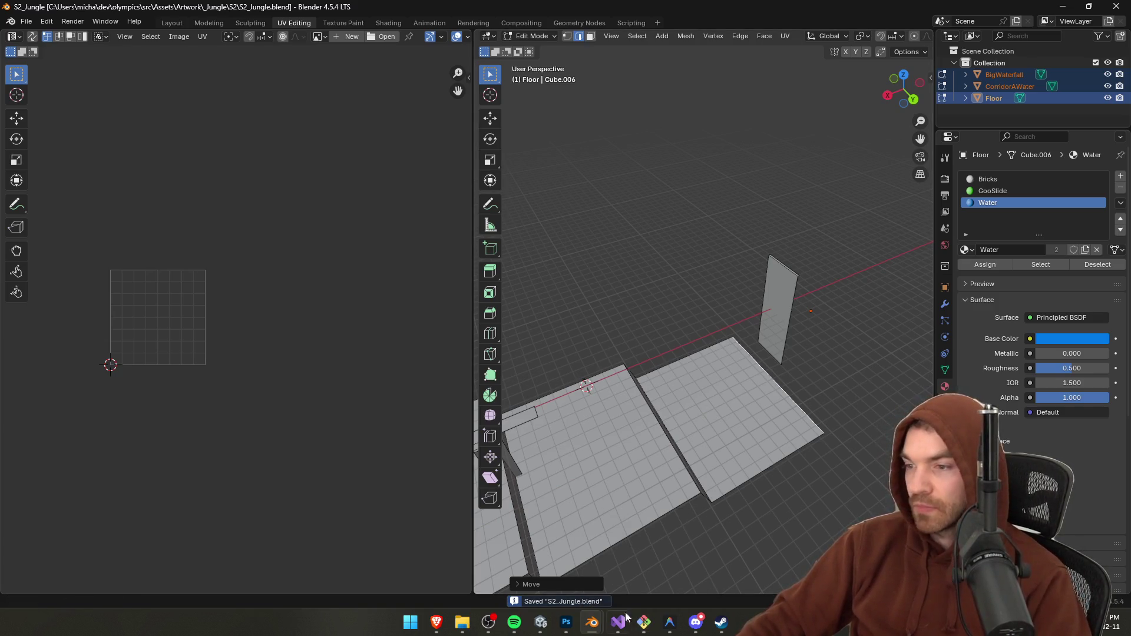
# Step: Switch between Blender and Unity, ending with the Unity editor in front
pyautogui.click(542, 623)
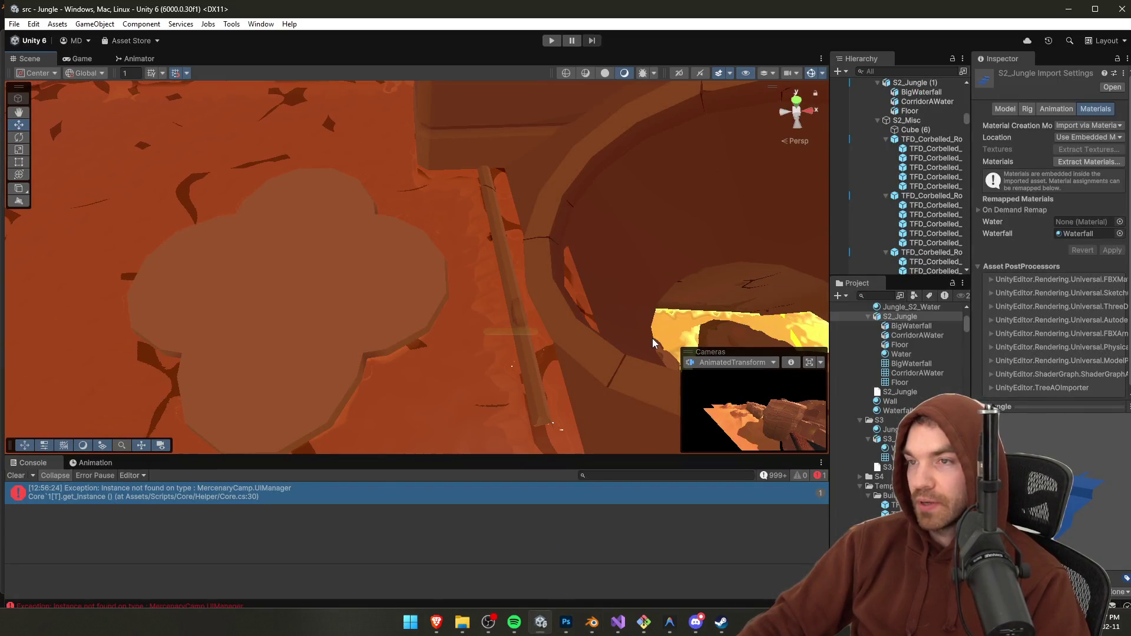
pyautogui.click(679, 631)
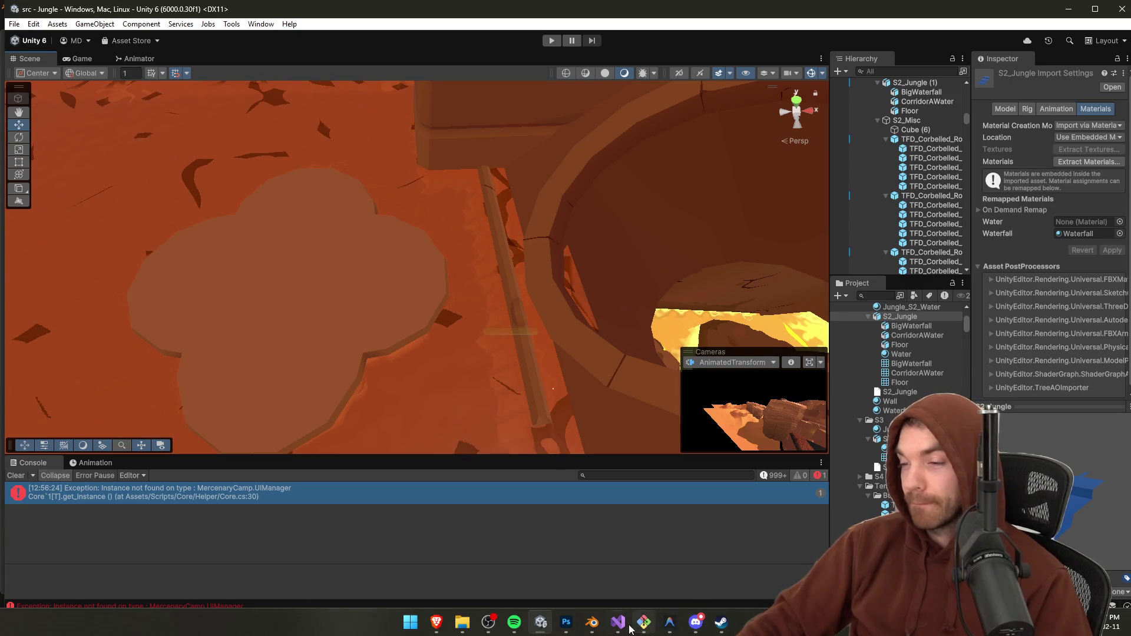
pyautogui.click(542, 623)
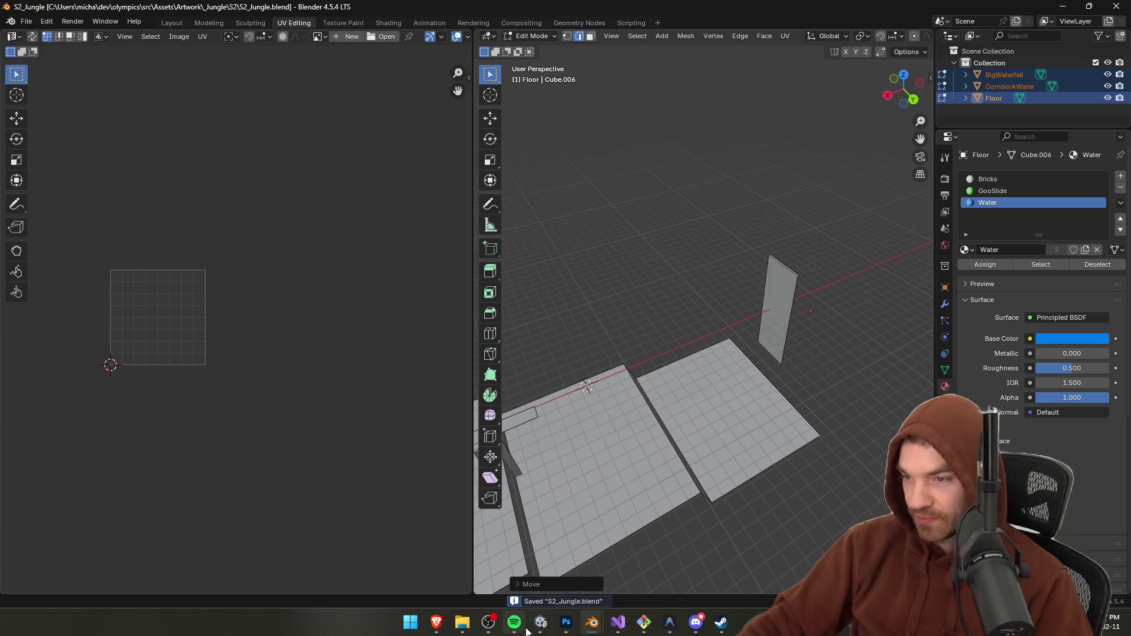
pyautogui.hotkey('alt', 'Tab')
pyautogui.moveTo(562, 349)
pyautogui.mouseDown()
pyautogui.moveTo(500, 318)
pyautogui.moveTo(557, 318)
pyautogui.mouseUp()
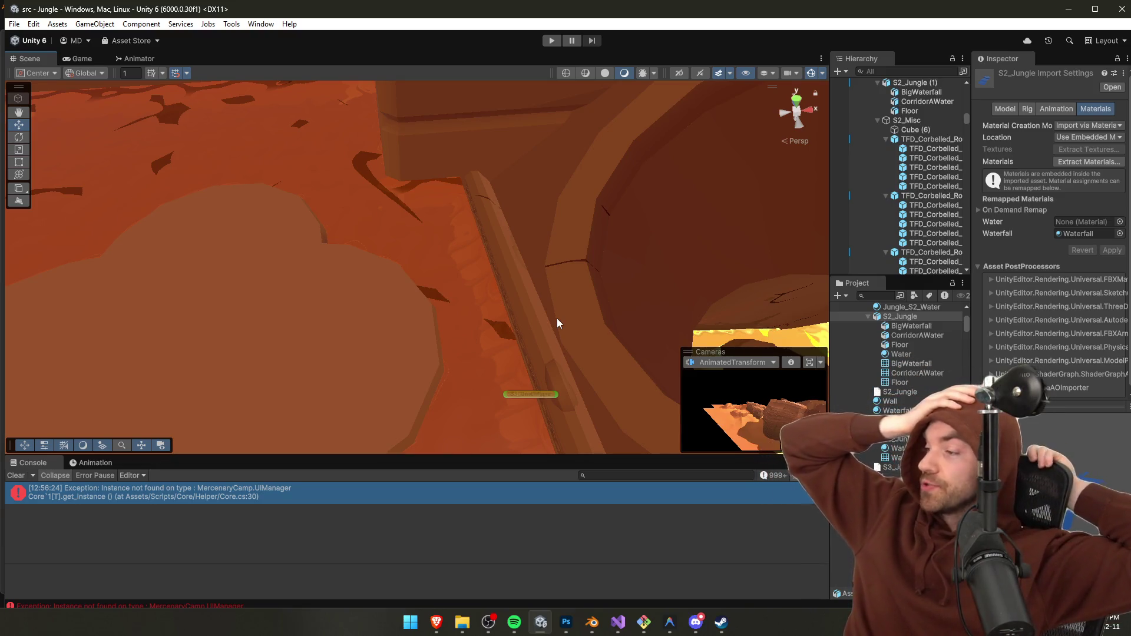
pyautogui.moveTo(557, 318)
pyautogui.mouseDown()
pyautogui.moveTo(599, 300)
pyautogui.moveTo(513, 277)
pyautogui.moveTo(540, 273)
pyautogui.moveTo(610, 317)
pyautogui.moveTo(351, 258)
pyautogui.moveTo(403, 179)
pyautogui.moveTo(734, 277)
pyautogui.moveTo(479, 271)
pyautogui.moveTo(611, 187)
pyautogui.moveTo(678, 215)
pyautogui.moveTo(669, 243)
pyautogui.moveTo(727, 187)
pyautogui.moveTo(689, 190)
pyautogui.moveTo(692, 210)
pyautogui.moveTo(622, 260)
pyautogui.mouseUp()
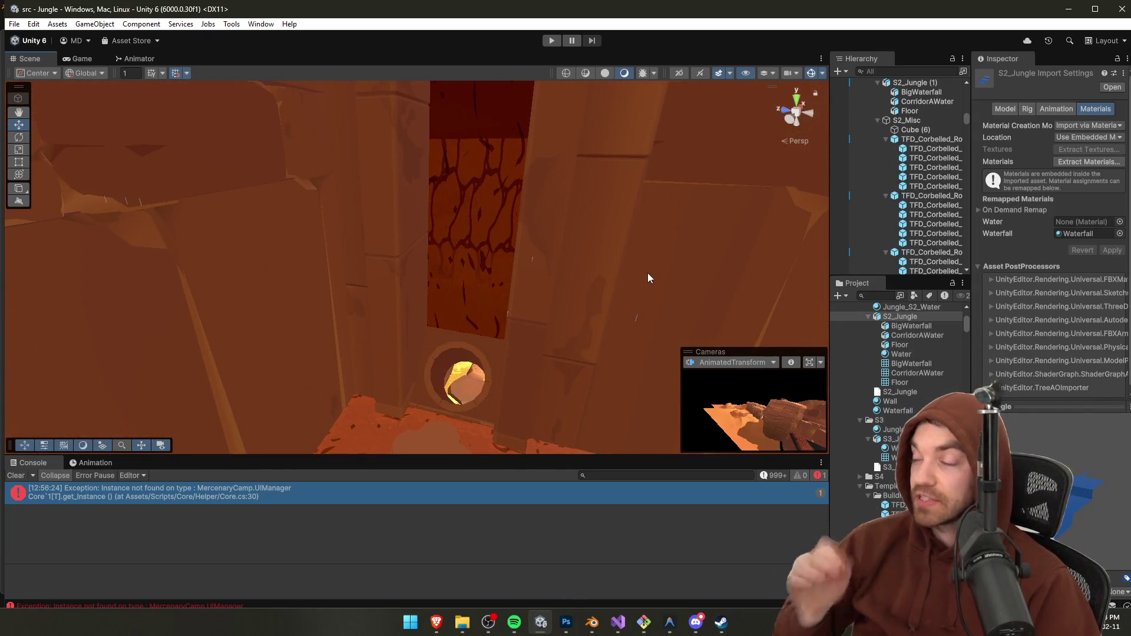
pyautogui.moveTo(638, 277); pyautogui.dragTo(379, 274)
pyautogui.moveTo(218, 291)
pyautogui.mouseDown()
pyautogui.moveTo(260, 262)
pyautogui.moveTo(169, 192)
pyautogui.moveTo(477, 311)
pyautogui.moveTo(572, 363)
pyautogui.moveTo(609, 244)
pyautogui.mouseUp()
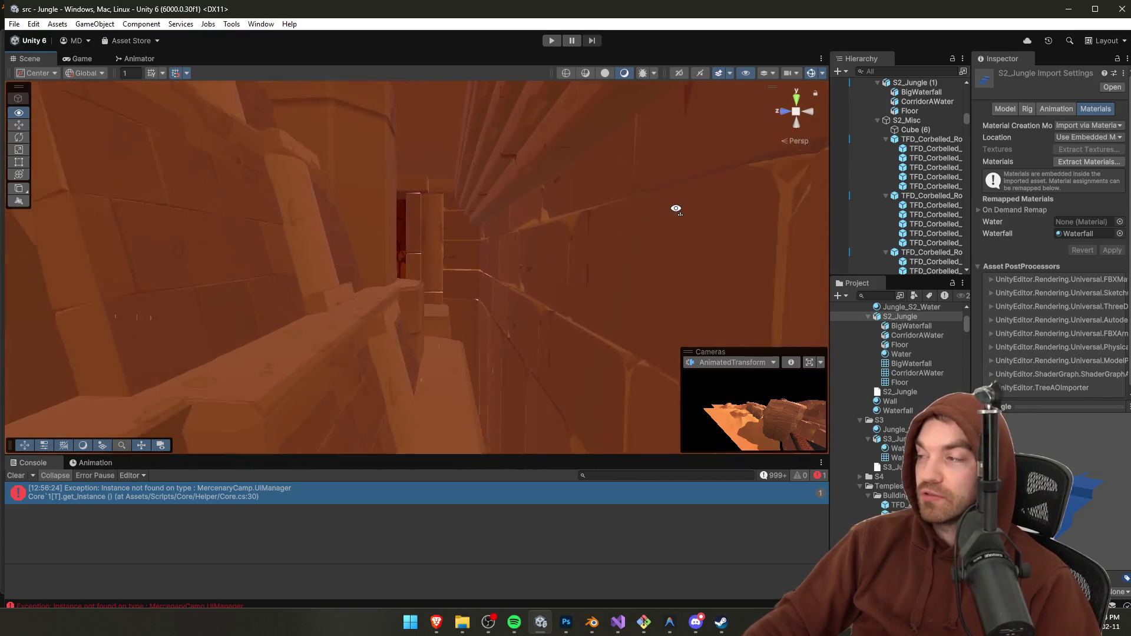
pyautogui.moveTo(676, 209); pyautogui.dragTo(582, 230)
pyautogui.moveTo(669, 278); pyautogui.dragTo(568, 266)
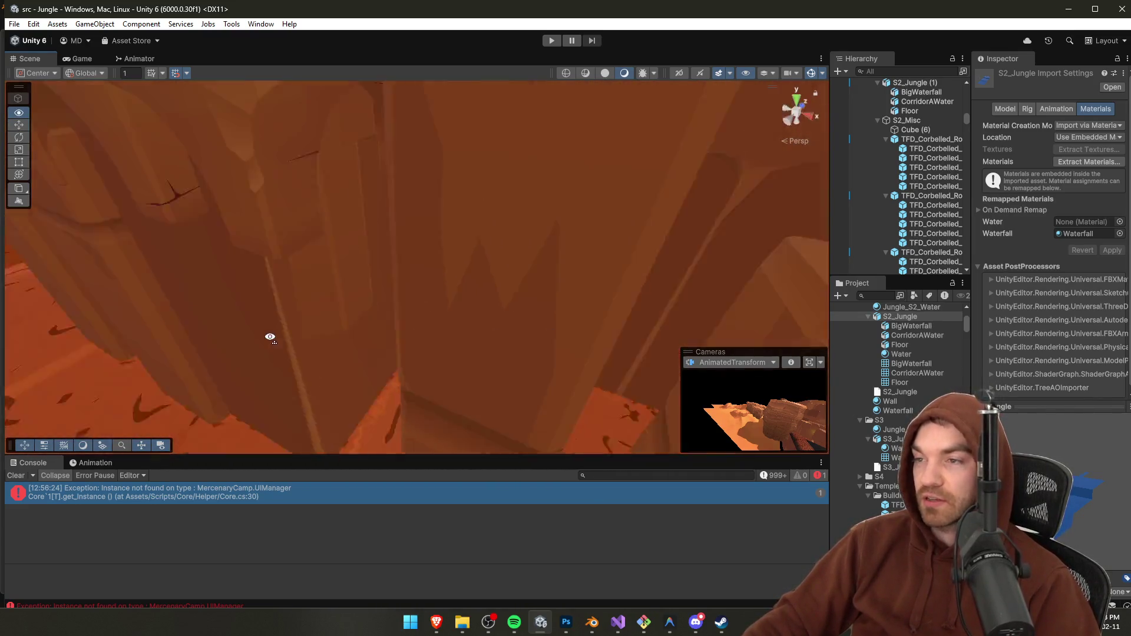
pyautogui.moveTo(270, 337); pyautogui.dragTo(163, 308)
pyautogui.moveTo(209, 225)
pyautogui.mouseDown()
pyautogui.moveTo(662, 237)
pyautogui.moveTo(596, 263)
pyautogui.moveTo(634, 291)
pyautogui.moveTo(548, 326)
pyautogui.moveTo(483, 336)
pyautogui.moveTo(472, 323)
pyautogui.moveTo(552, 316)
pyautogui.moveTo(551, 375)
pyautogui.moveTo(399, 359)
pyautogui.moveTo(430, 361)
pyautogui.moveTo(395, 306)
pyautogui.moveTo(268, 240)
pyautogui.moveTo(615, 366)
pyautogui.moveTo(626, 405)
pyautogui.moveTo(356, 377)
pyautogui.moveTo(324, 384)
pyautogui.moveTo(481, 385)
pyautogui.moveTo(624, 354)
pyautogui.mouseUp()
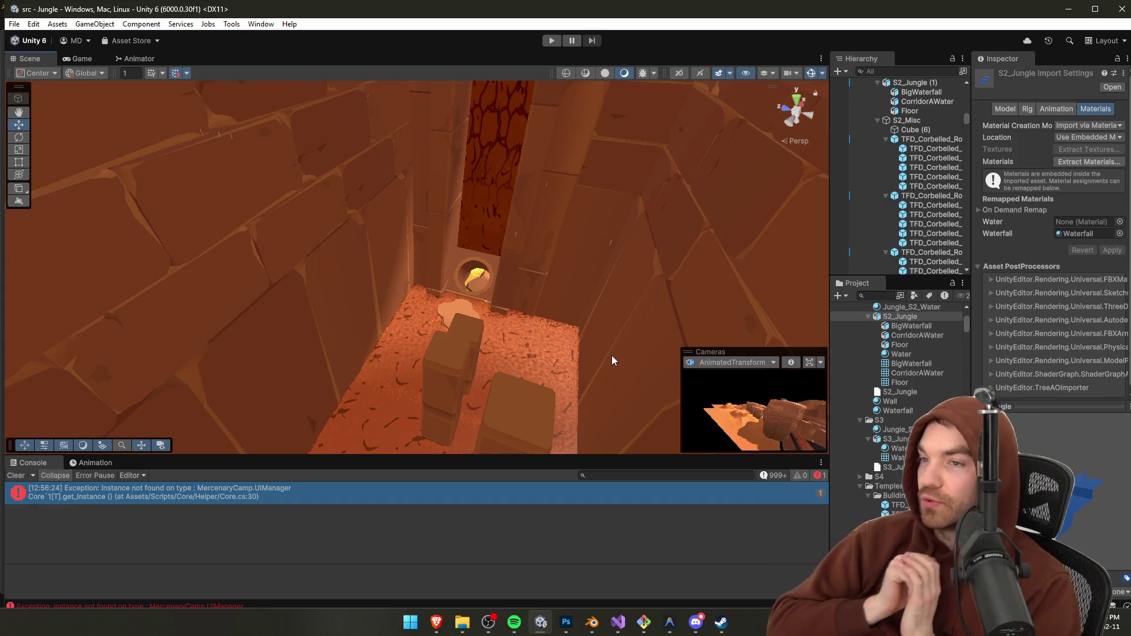
pyautogui.moveTo(612, 360)
pyautogui.mouseDown()
pyautogui.moveTo(528, 242)
pyautogui.moveTo(182, 313)
pyautogui.moveTo(167, 256)
pyautogui.moveTo(399, 355)
pyautogui.moveTo(424, 328)
pyautogui.moveTo(483, 324)
pyautogui.moveTo(502, 358)
pyautogui.mouseUp()
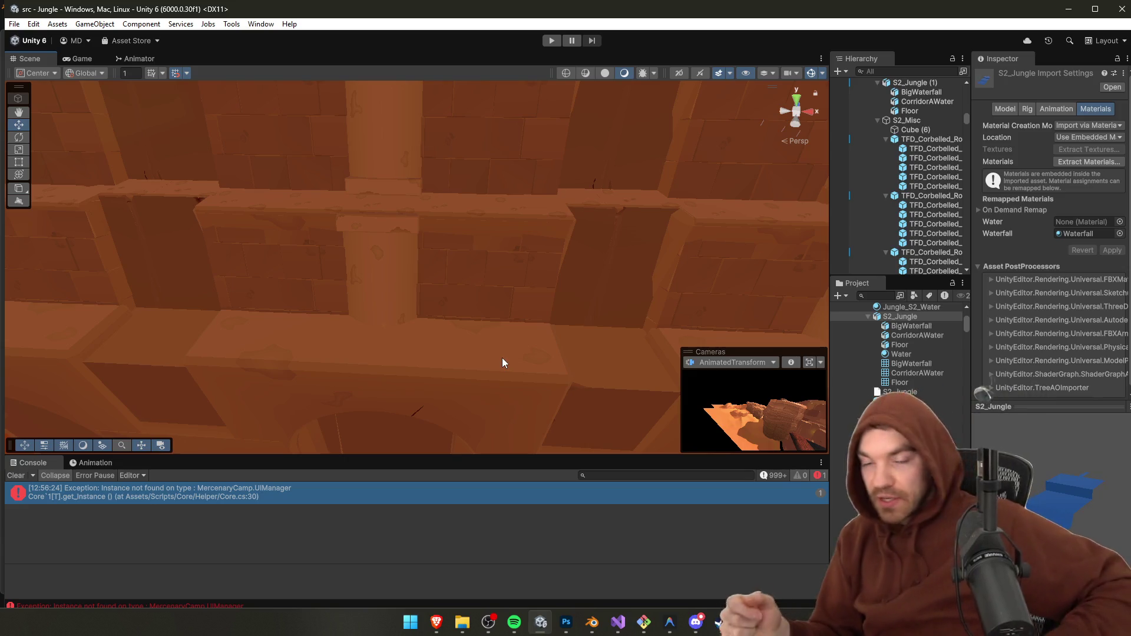
pyautogui.moveTo(502, 358)
pyautogui.mouseDown()
pyautogui.moveTo(379, 310)
pyautogui.moveTo(316, 328)
pyautogui.moveTo(353, 318)
pyautogui.mouseUp()
pyautogui.moveTo(695, 305)
pyautogui.mouseDown()
pyautogui.moveTo(591, 278)
pyautogui.moveTo(634, 254)
pyautogui.moveTo(627, 222)
pyautogui.moveTo(610, 239)
pyautogui.moveTo(642, 235)
pyautogui.moveTo(664, 197)
pyautogui.moveTo(648, 224)
pyautogui.mouseUp()
pyautogui.moveTo(378, 330)
pyautogui.mouseDown()
pyautogui.moveTo(321, 303)
pyautogui.moveTo(627, 313)
pyautogui.moveTo(810, 380)
pyautogui.moveTo(399, 272)
pyautogui.mouseUp()
pyautogui.click(399, 272)
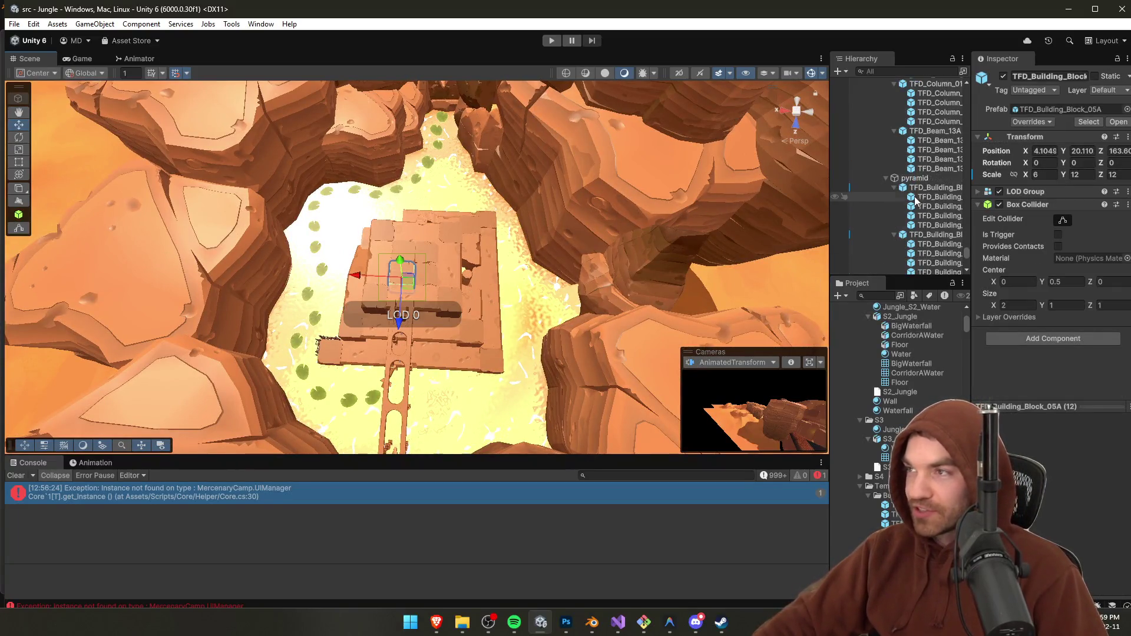
# Step: Respace the TFD_Column_01A_Module_02 stepping posts into a row leading to the temple block
pyautogui.moveTo(549, 210)
pyautogui.mouseDown()
pyautogui.moveTo(564, 270)
pyautogui.moveTo(629, 225)
pyautogui.moveTo(639, 183)
pyautogui.moveTo(601, 168)
pyautogui.moveTo(467, 247)
pyautogui.moveTo(433, 255)
pyautogui.moveTo(409, 235)
pyautogui.moveTo(635, 247)
pyautogui.moveTo(496, 258)
pyautogui.moveTo(539, 267)
pyautogui.moveTo(651, 222)
pyautogui.moveTo(700, 217)
pyautogui.moveTo(698, 235)
pyautogui.moveTo(730, 223)
pyautogui.moveTo(682, 195)
pyautogui.moveTo(649, 142)
pyautogui.moveTo(665, 213)
pyautogui.moveTo(446, 355)
pyautogui.moveTo(365, 328)
pyautogui.mouseUp()
pyautogui.moveTo(433, 304)
pyautogui.mouseDown()
pyautogui.moveTo(346, 271)
pyautogui.moveTo(306, 270)
pyautogui.moveTo(263, 212)
pyautogui.moveTo(252, 157)
pyautogui.moveTo(487, 298)
pyautogui.moveTo(609, 339)
pyautogui.moveTo(748, 335)
pyautogui.moveTo(497, 374)
pyautogui.moveTo(526, 384)
pyautogui.moveTo(560, 434)
pyautogui.moveTo(543, 430)
pyautogui.moveTo(551, 426)
pyautogui.mouseUp()
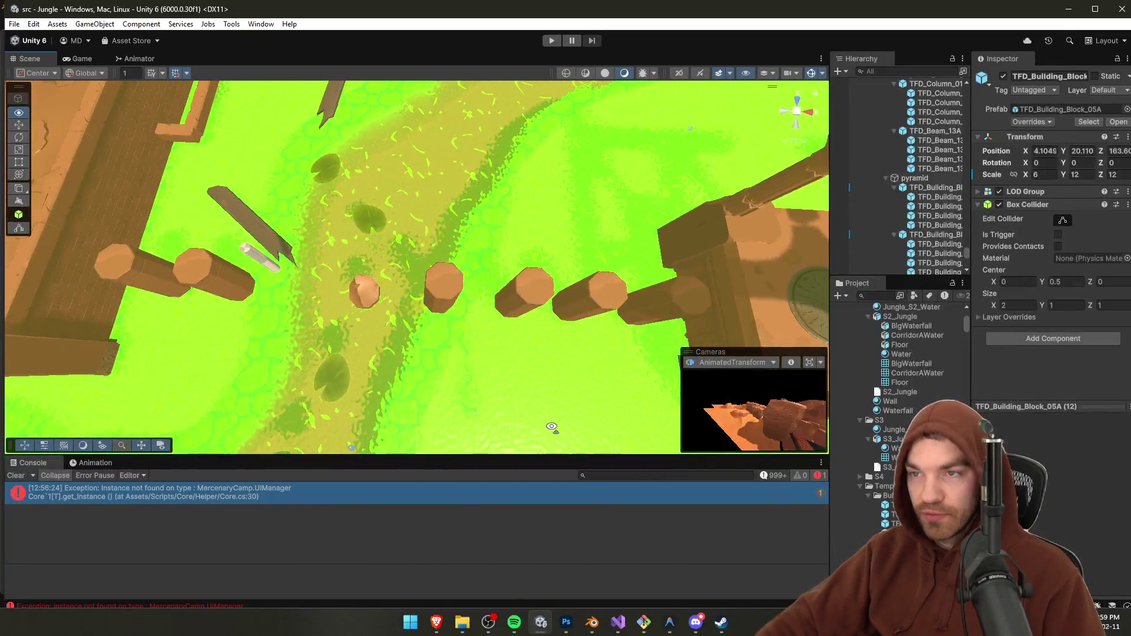
pyautogui.click(434, 305)
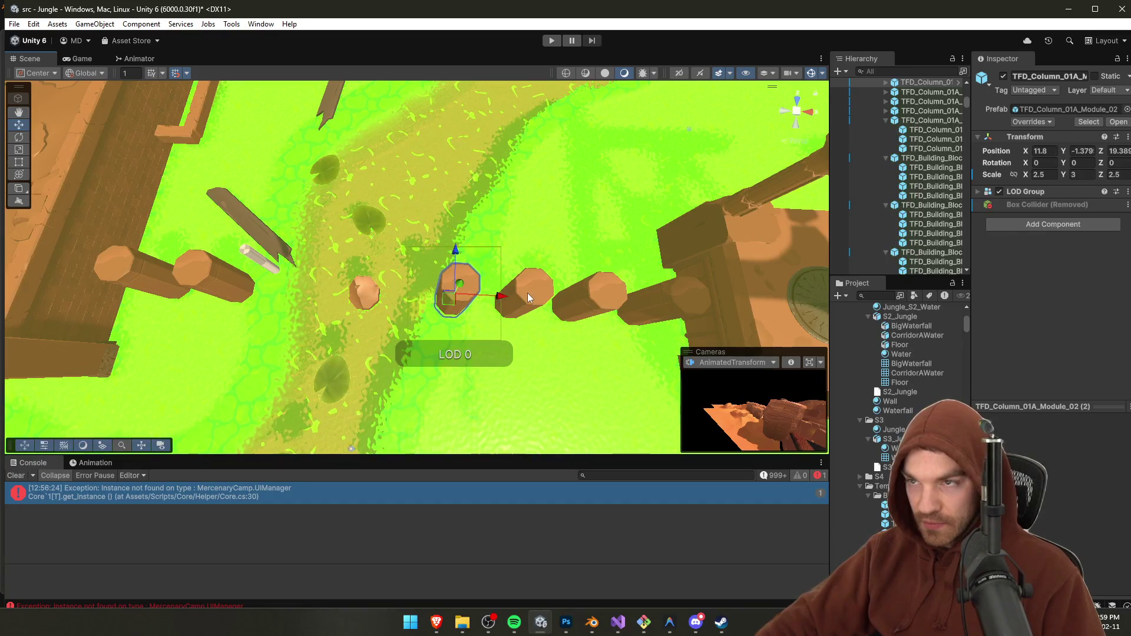
pyautogui.scroll(3, 529, 297)
pyautogui.click(536, 291)
pyautogui.moveTo(565, 292)
pyautogui.mouseDown()
pyautogui.moveTo(510, 287)
pyautogui.moveTo(648, 286)
pyautogui.mouseUp()
# Step: Undo a duplicated column post and select the DeathPlane1 kill volume
pyautogui.hotkey('ctrl', 'd')
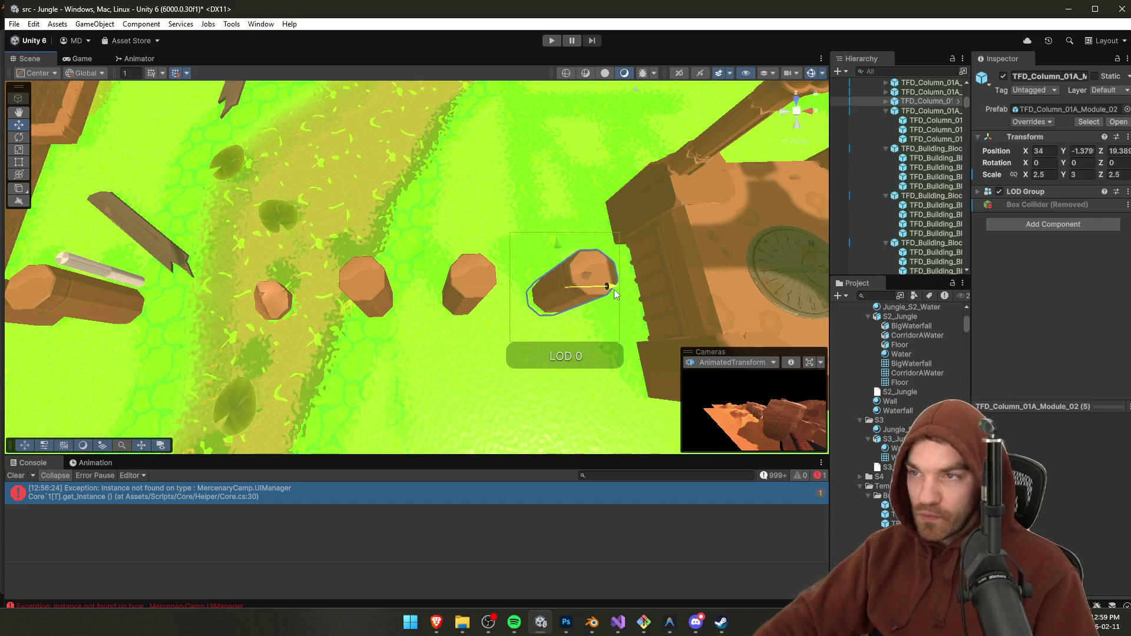
pyautogui.hotkey('ctrl', 'z')
pyautogui.hotkey('ctrl', 'z')
pyautogui.press('f')
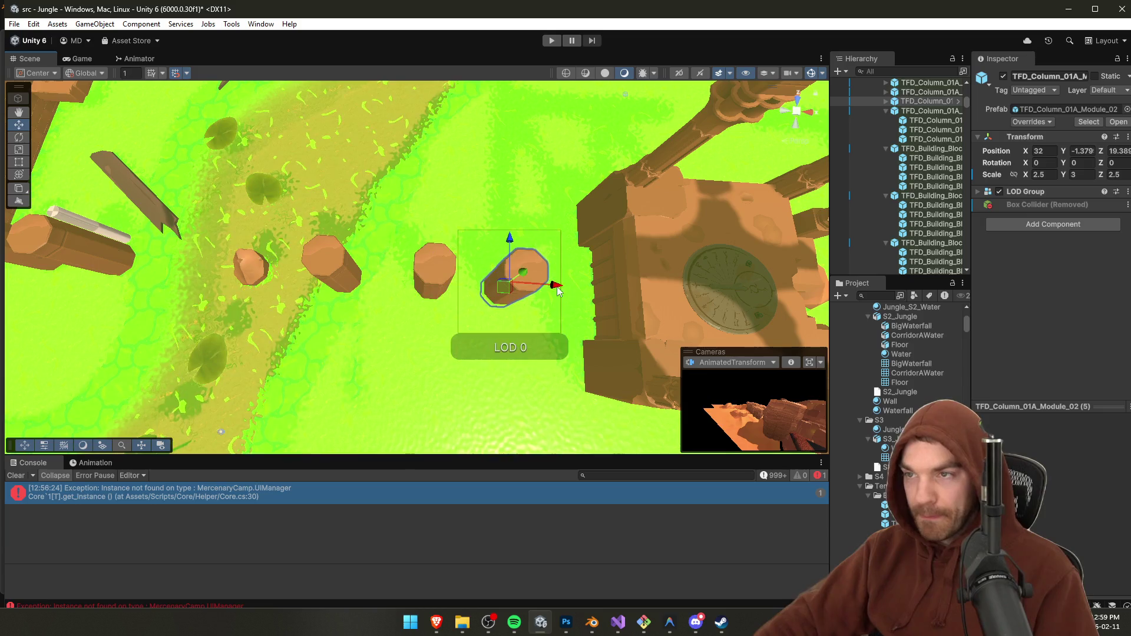
pyautogui.moveTo(578, 290); pyautogui.dragTo(433, 220)
pyautogui.click(416, 222)
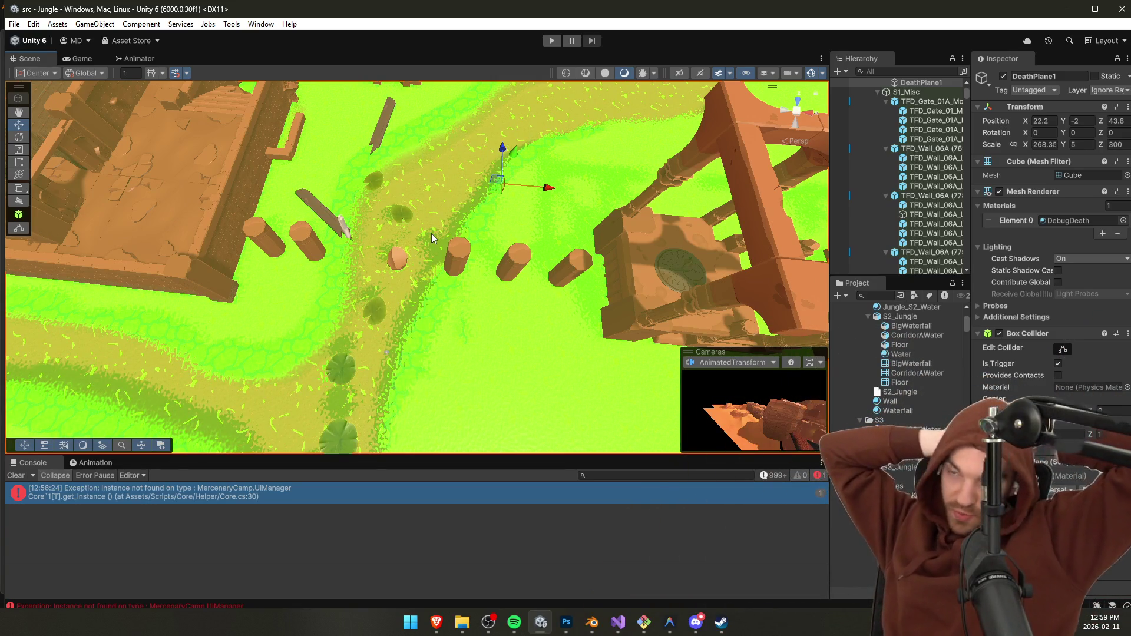
# Step: Enter Play mode and run out of the starting corridor across the lily pads, respawning once
pyautogui.click(550, 46)
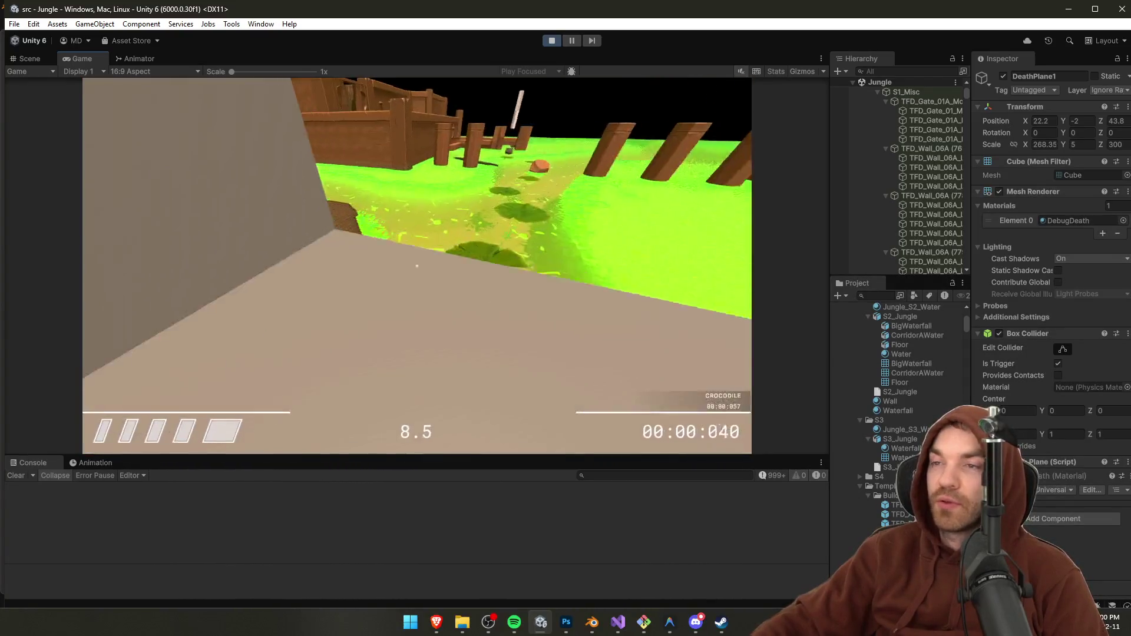
pyautogui.press('Escape')
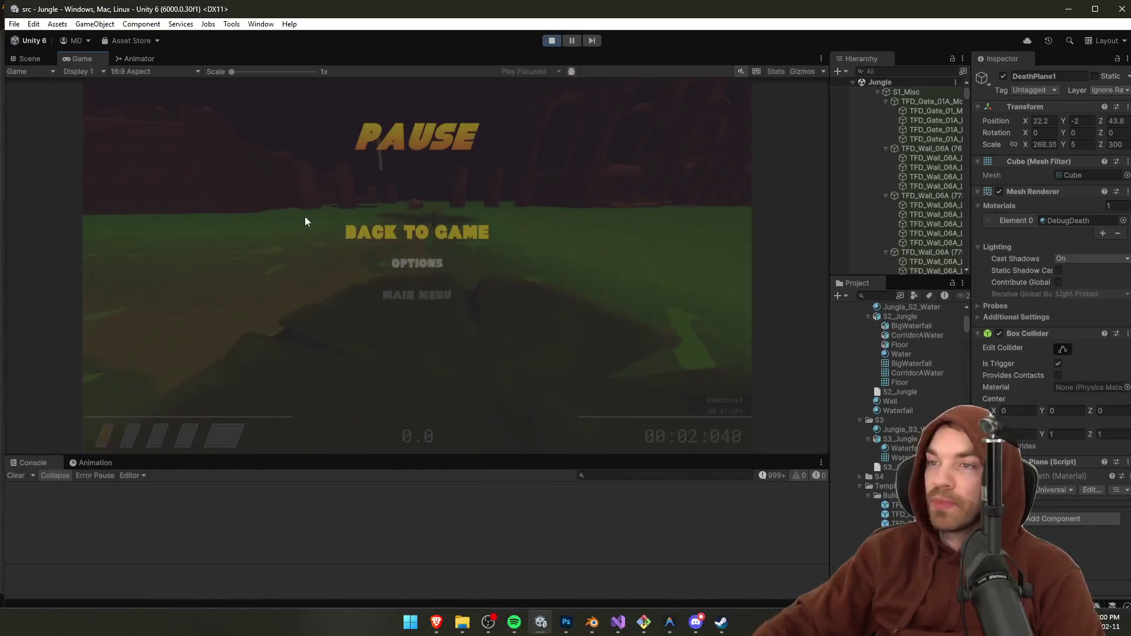
pyautogui.press('Escape')
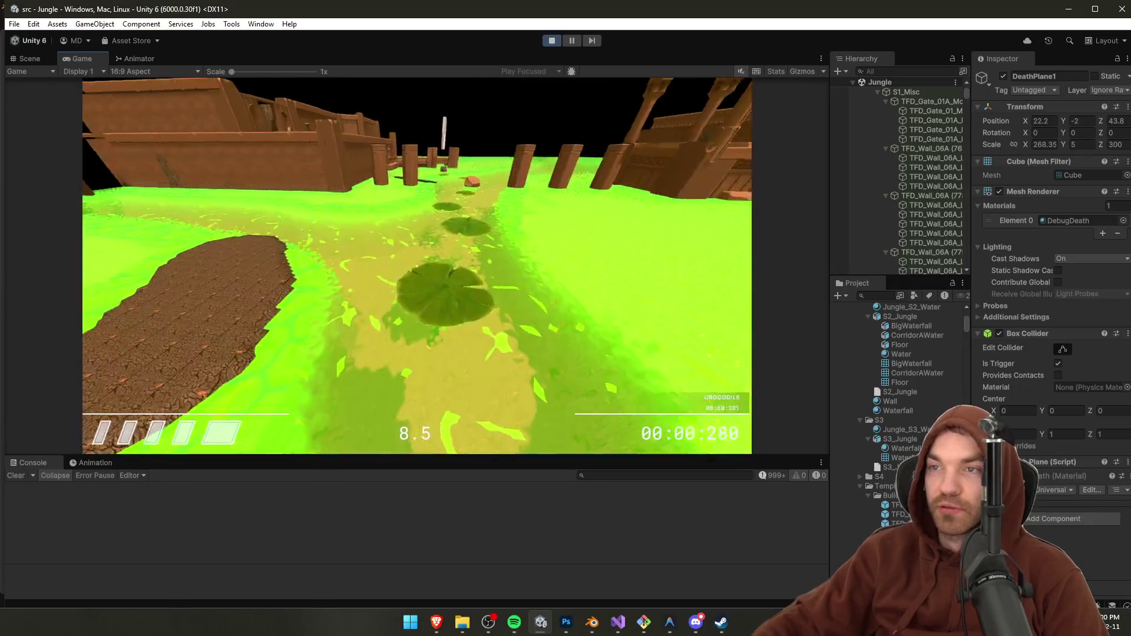
pyautogui.press('w')
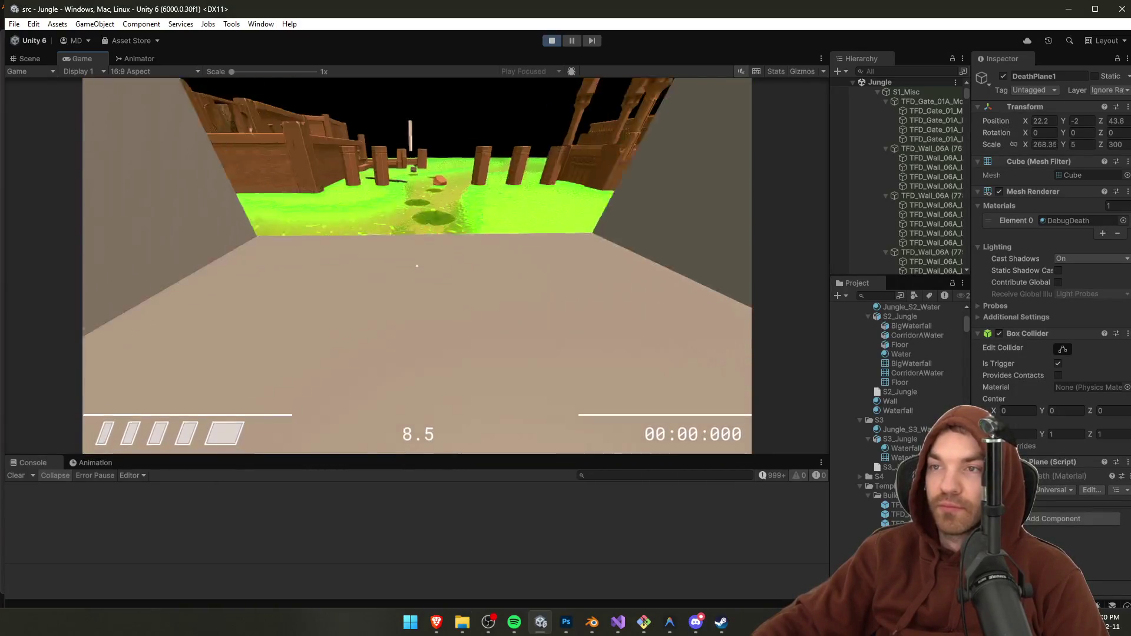
pyautogui.press('w')
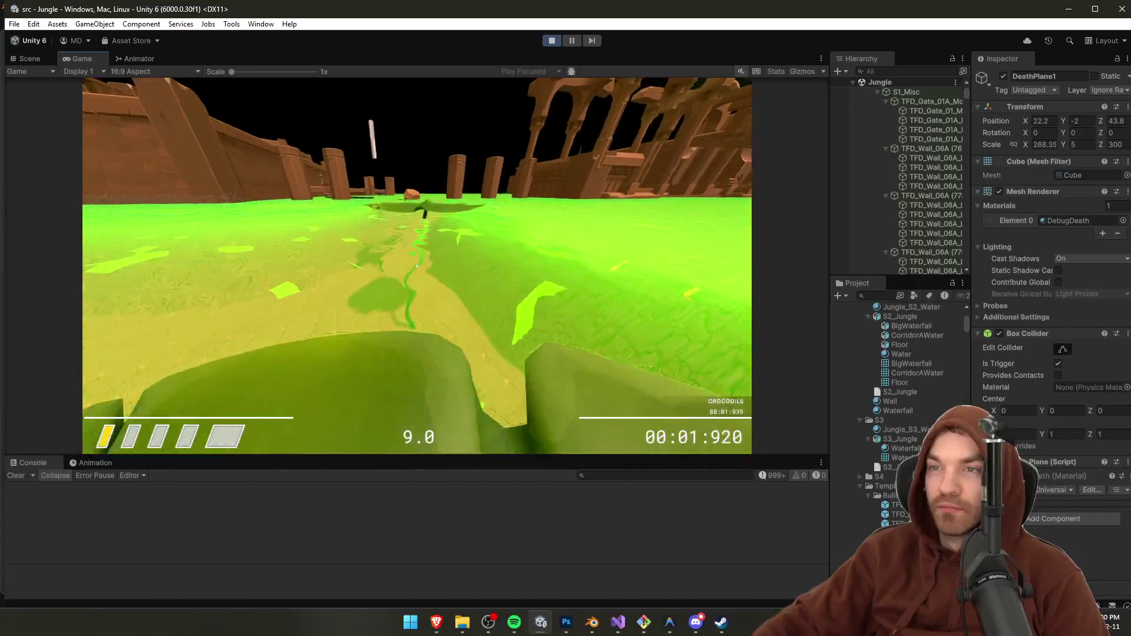
pyautogui.press('w')
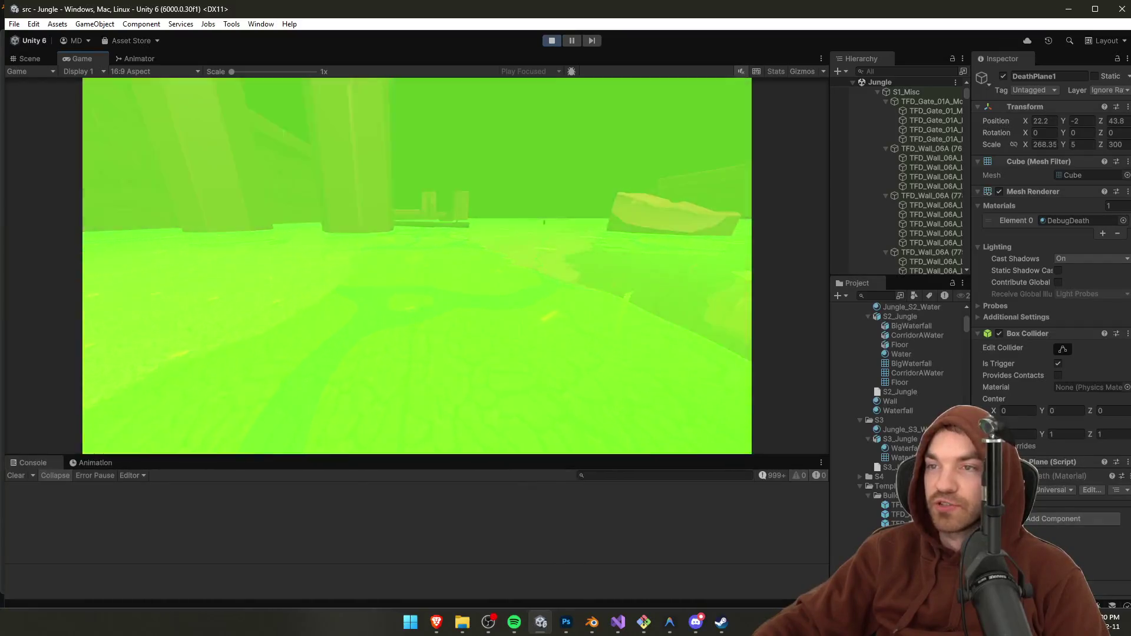
pyautogui.press('w')
pyautogui.press('w')
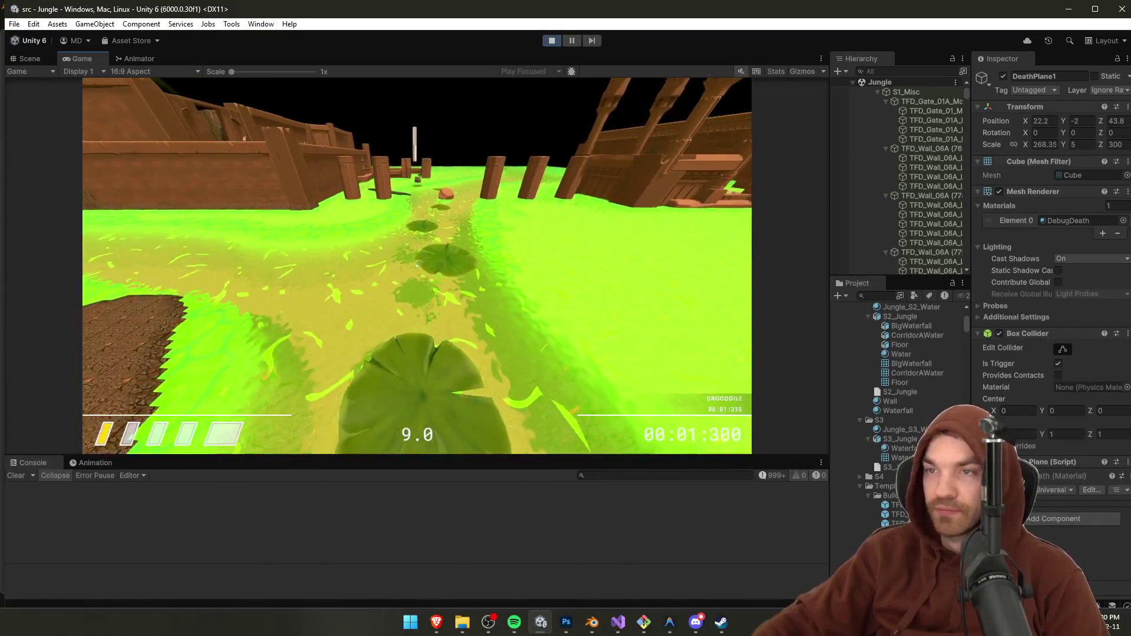
pyautogui.press('w')
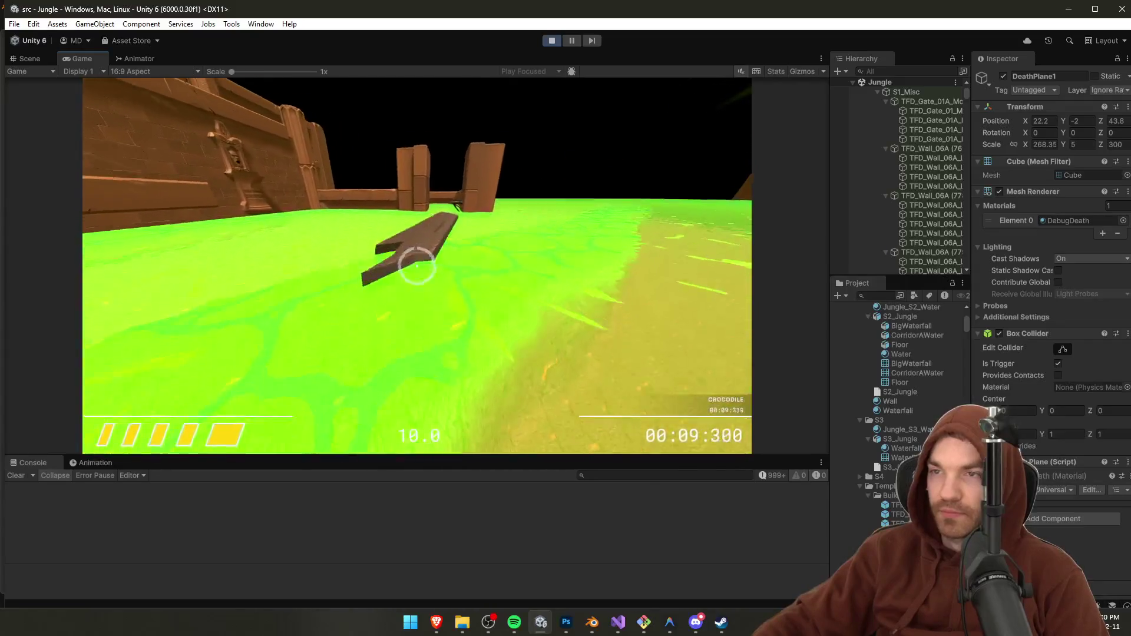
# Step: Run along the log, climb the rock and cross the stairs onto the platform
pyautogui.press('w')
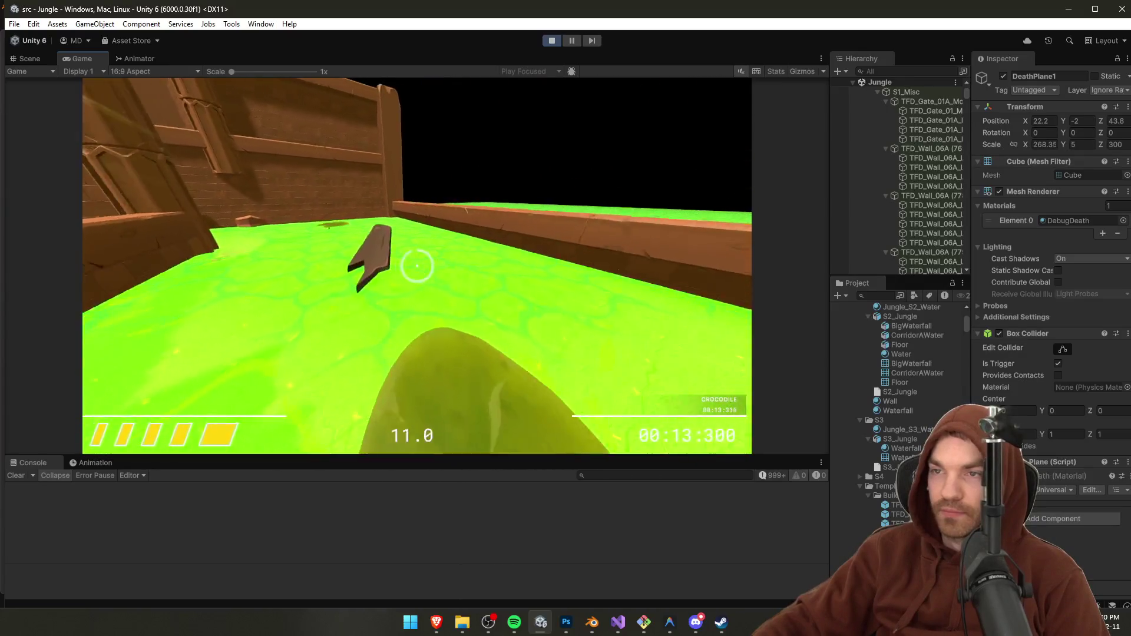
pyautogui.press('w')
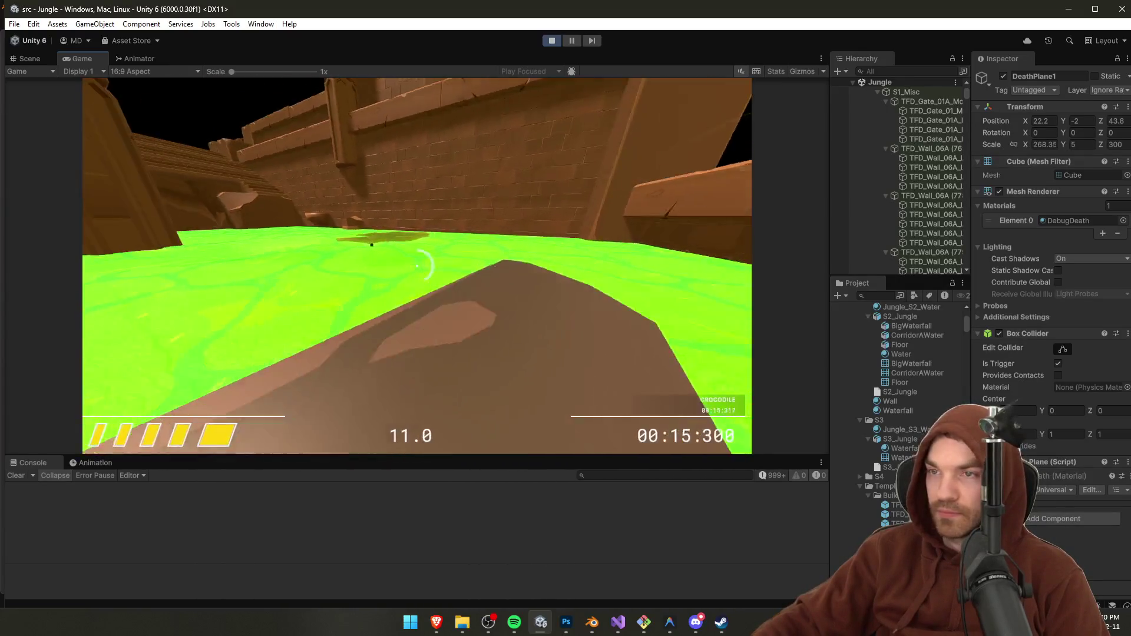
pyautogui.press('w')
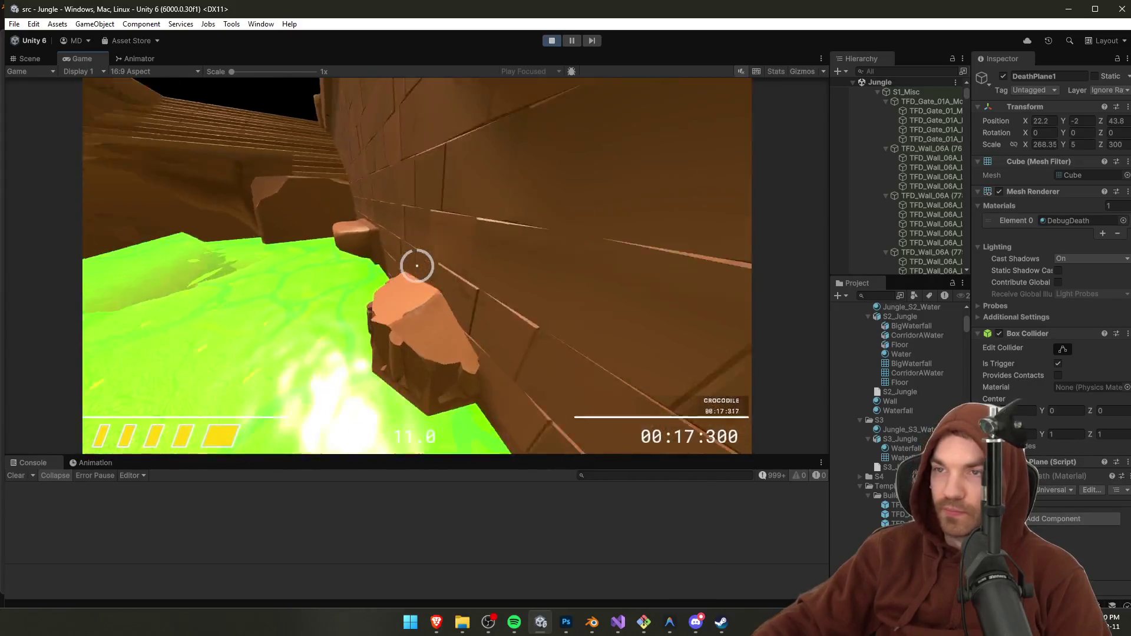
pyautogui.press('w')
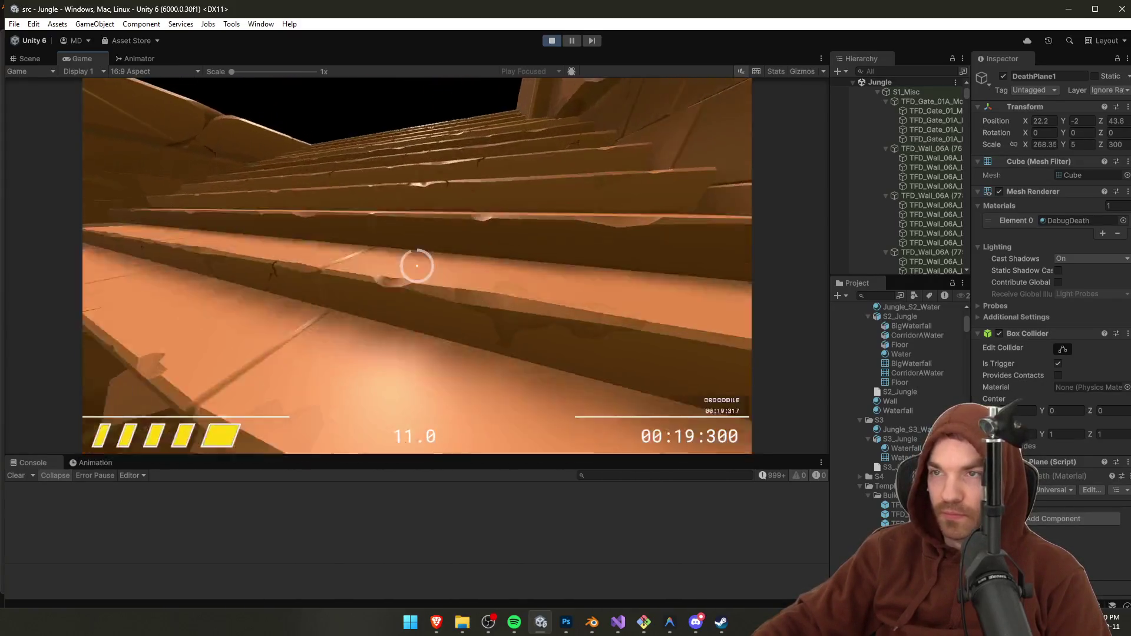
pyautogui.press('w')
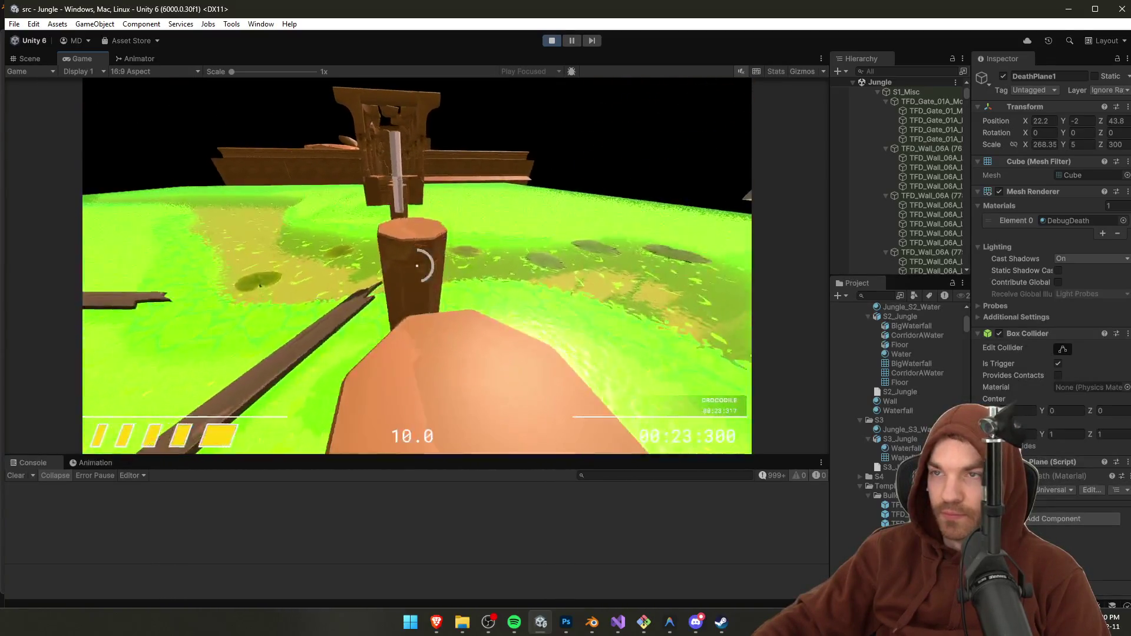
# Step: Hop across the stepping-stone columns onto the sundial platform, then pause the game
pyautogui.press('w')
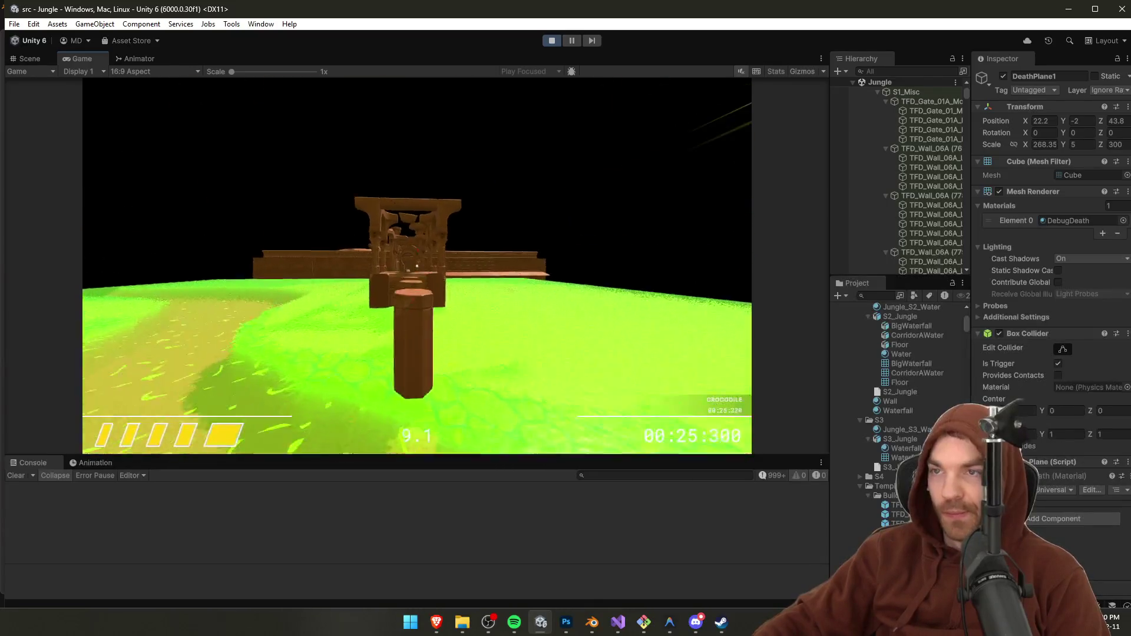
pyautogui.press('w')
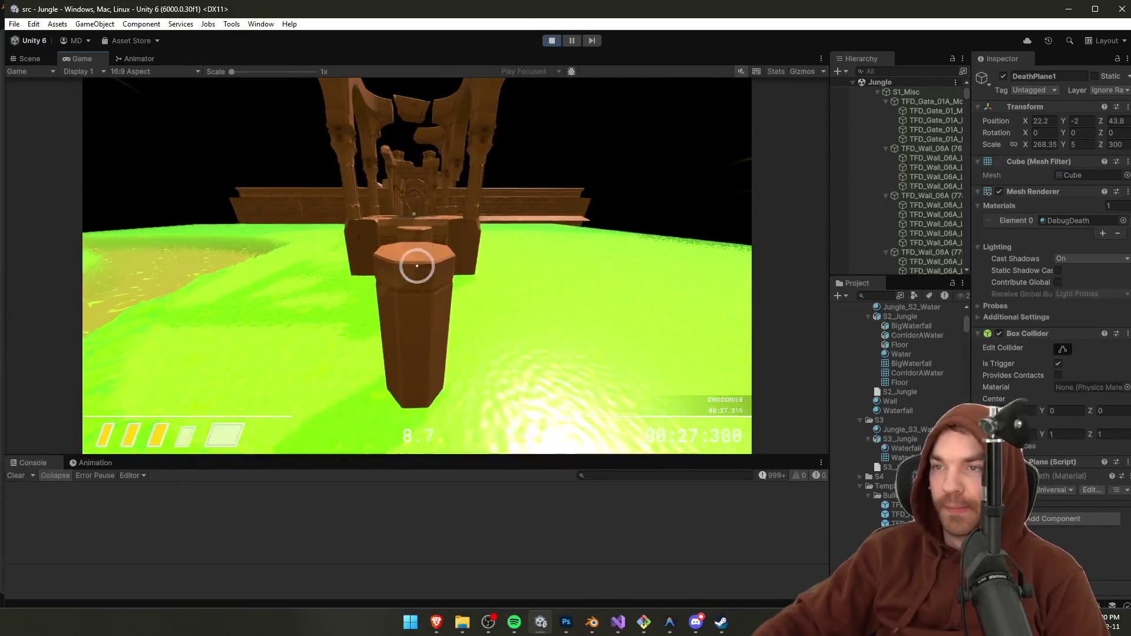
pyautogui.press('w')
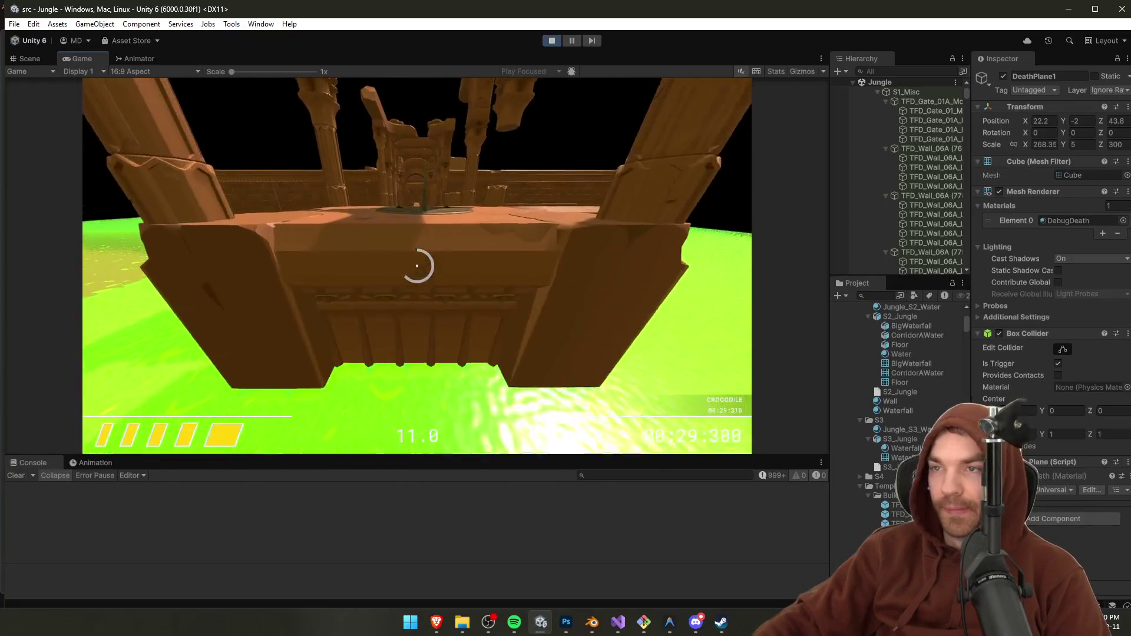
pyautogui.press('w')
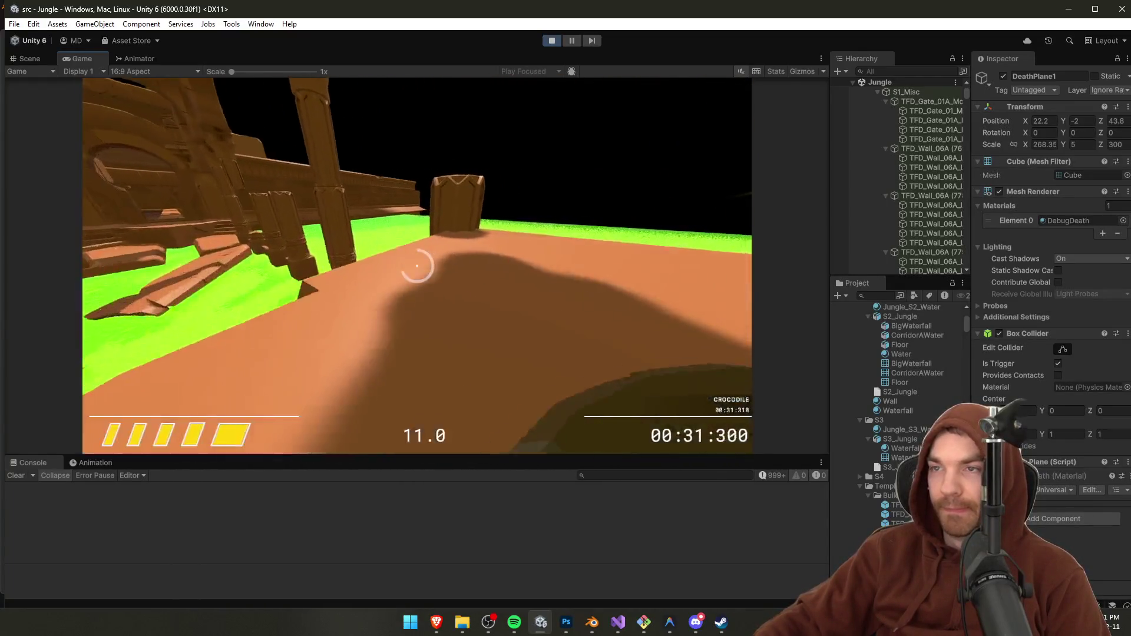
pyautogui.press('w')
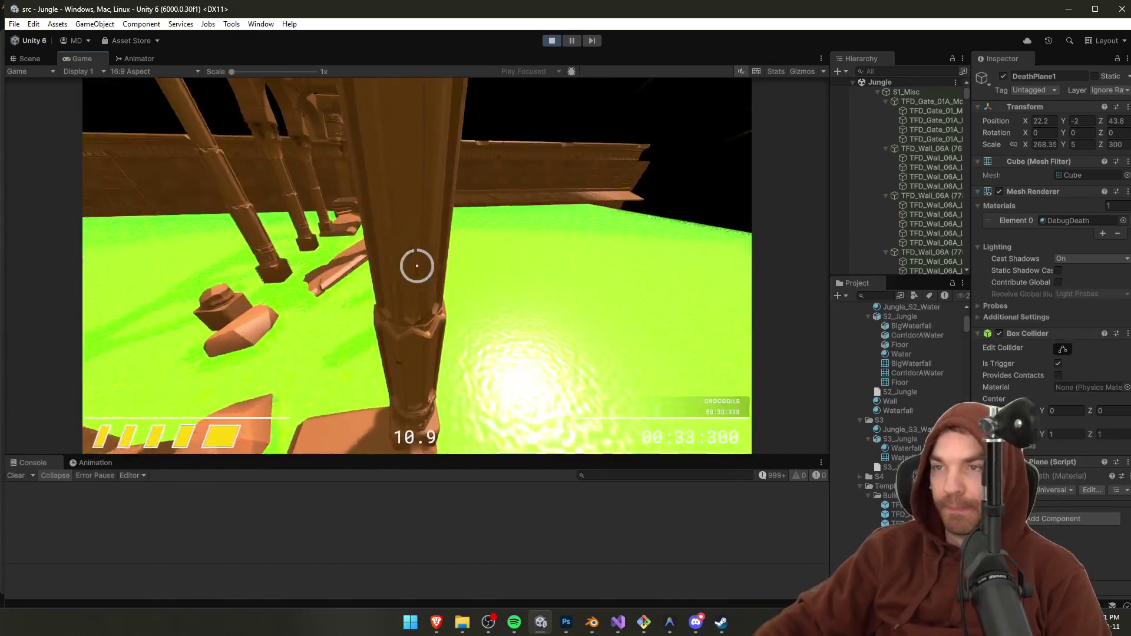
pyautogui.press('w')
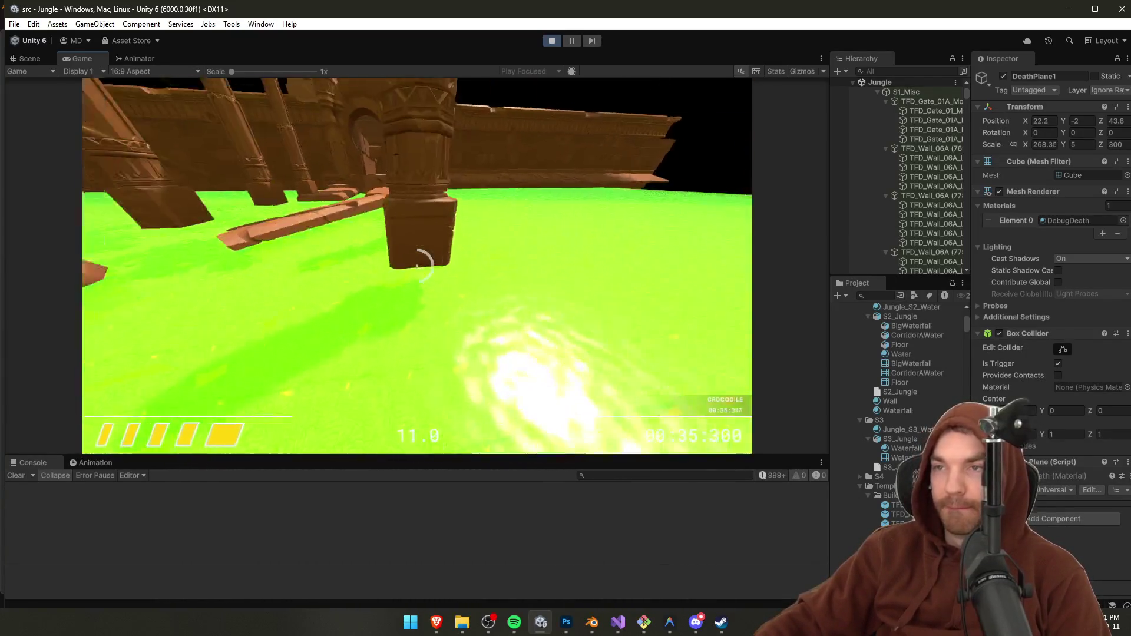
pyautogui.press('w')
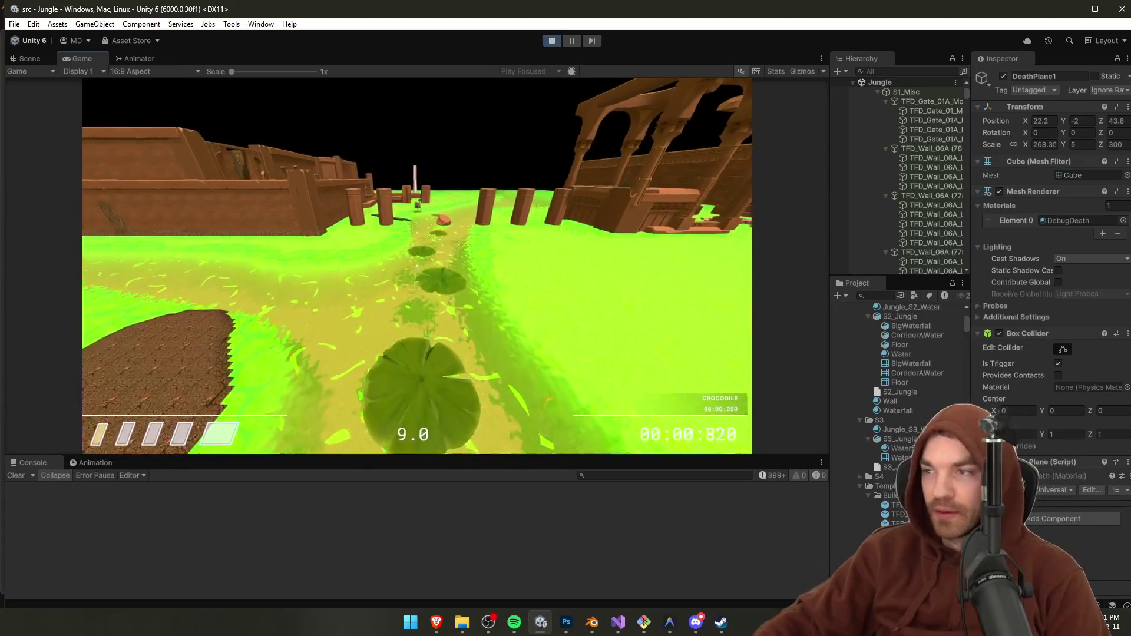
pyautogui.press('Escape')
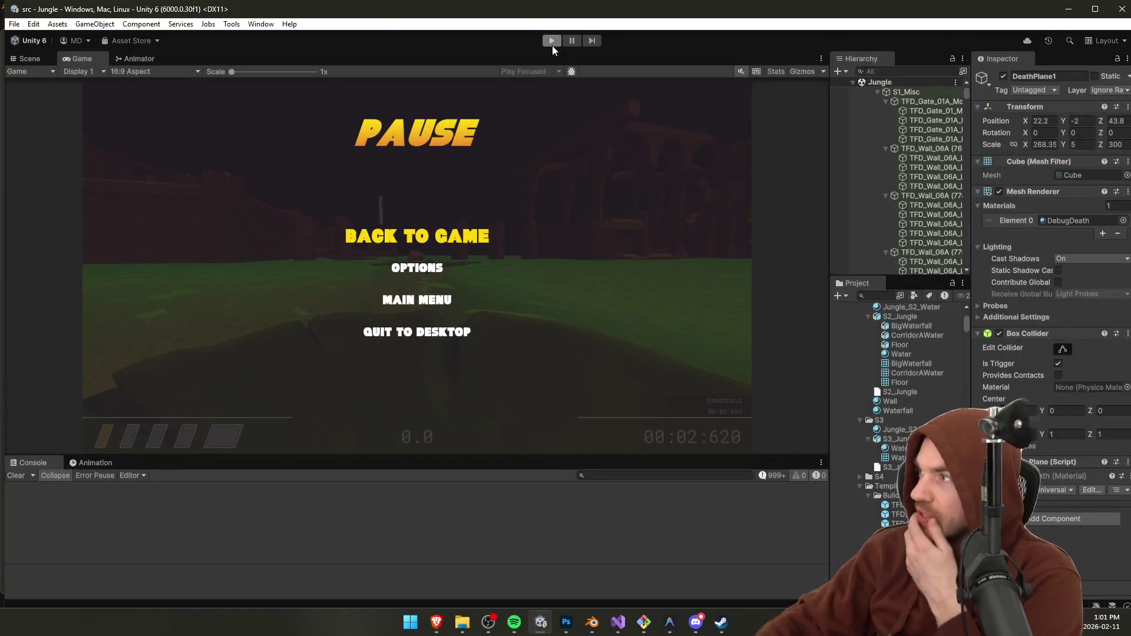
# Step: Exit Play mode and fly the Scene view over the columns, stone arches, fort and path
pyautogui.click(552, 40)
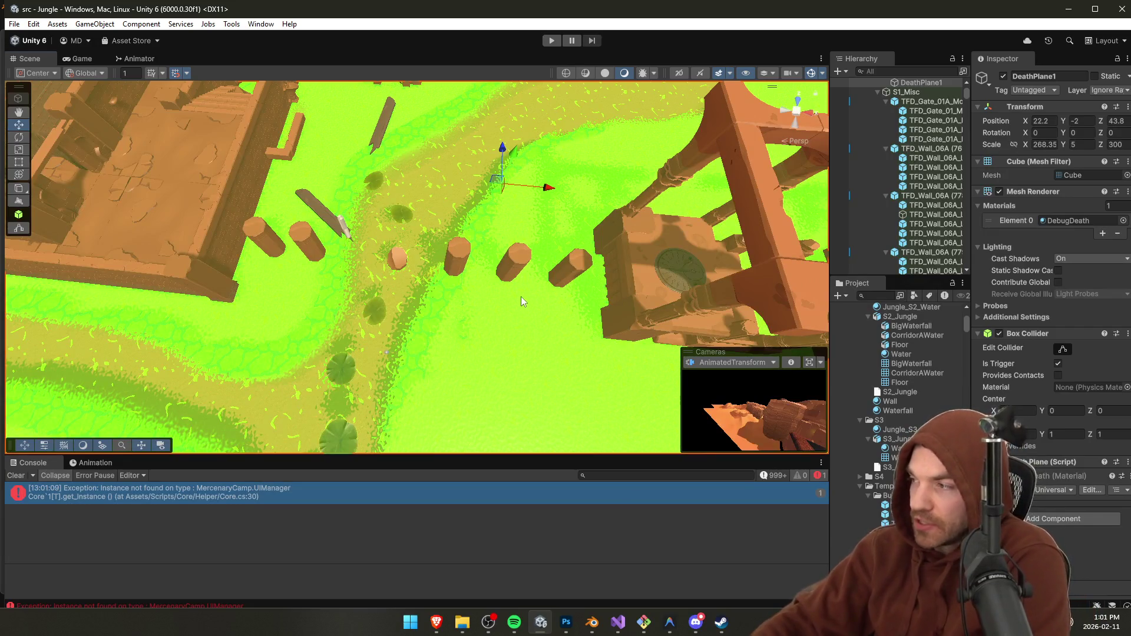
pyautogui.scroll(-5, 521, 296)
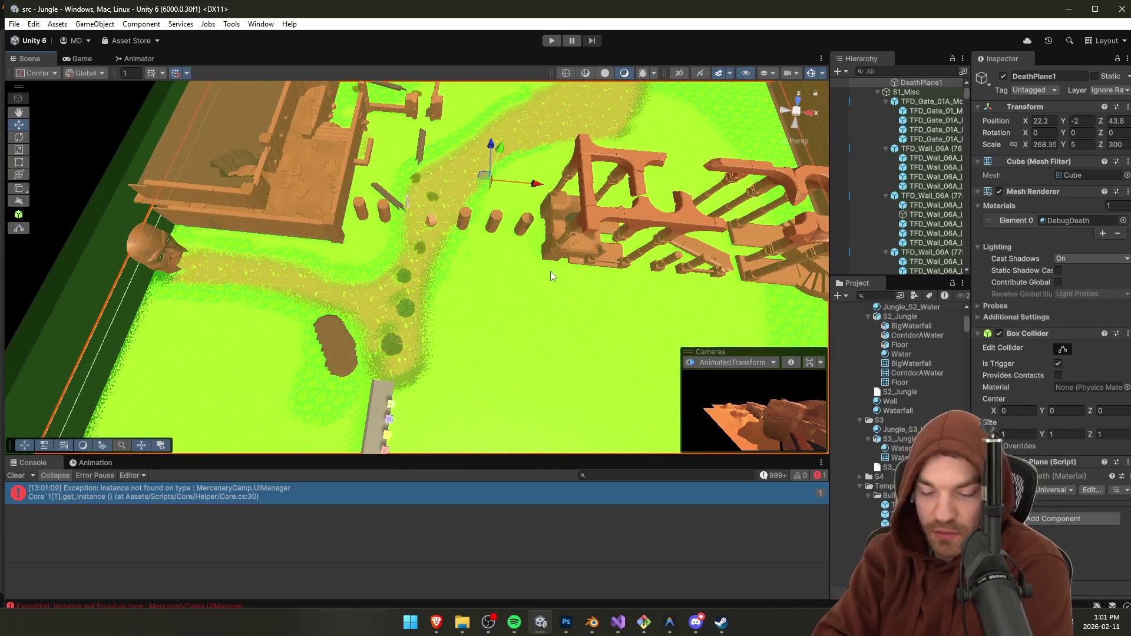
pyautogui.moveTo(550, 276)
pyautogui.mouseDown()
pyautogui.moveTo(523, 220)
pyautogui.moveTo(299, 195)
pyautogui.moveTo(289, 200)
pyautogui.moveTo(336, 261)
pyautogui.moveTo(273, 265)
pyautogui.moveTo(389, 232)
pyautogui.moveTo(355, 255)
pyautogui.moveTo(526, 307)
pyautogui.moveTo(747, 288)
pyautogui.moveTo(450, 219)
pyautogui.moveTo(454, 235)
pyautogui.moveTo(424, 232)
pyautogui.moveTo(505, 250)
pyautogui.moveTo(376, 233)
pyautogui.moveTo(456, 251)
pyautogui.mouseUp()
pyautogui.moveTo(525, 232)
pyautogui.mouseDown()
pyautogui.moveTo(458, 298)
pyautogui.moveTo(313, 222)
pyautogui.moveTo(318, 94)
pyautogui.moveTo(334, 218)
pyautogui.mouseUp()
pyautogui.click(333, 218)
pyautogui.moveTo(396, 238)
pyautogui.mouseDown()
pyautogui.moveTo(541, 276)
pyautogui.moveTo(164, 270)
pyautogui.moveTo(175, 303)
pyautogui.moveTo(218, 287)
pyautogui.mouseUp()
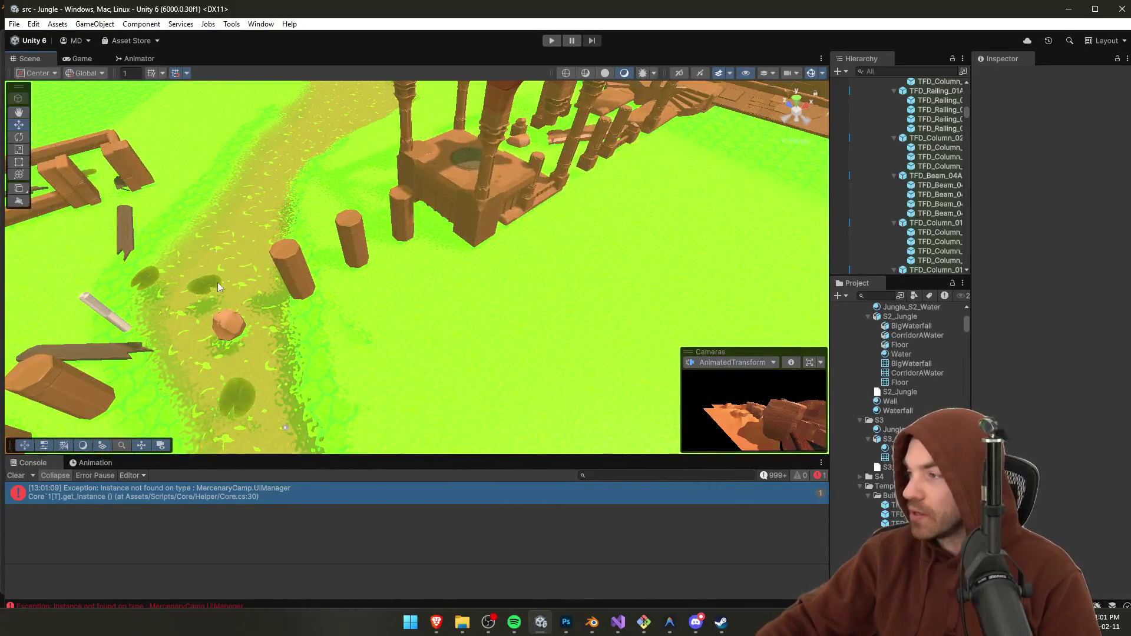
pyautogui.moveTo(474, 266); pyautogui.dragTo(392, 462)
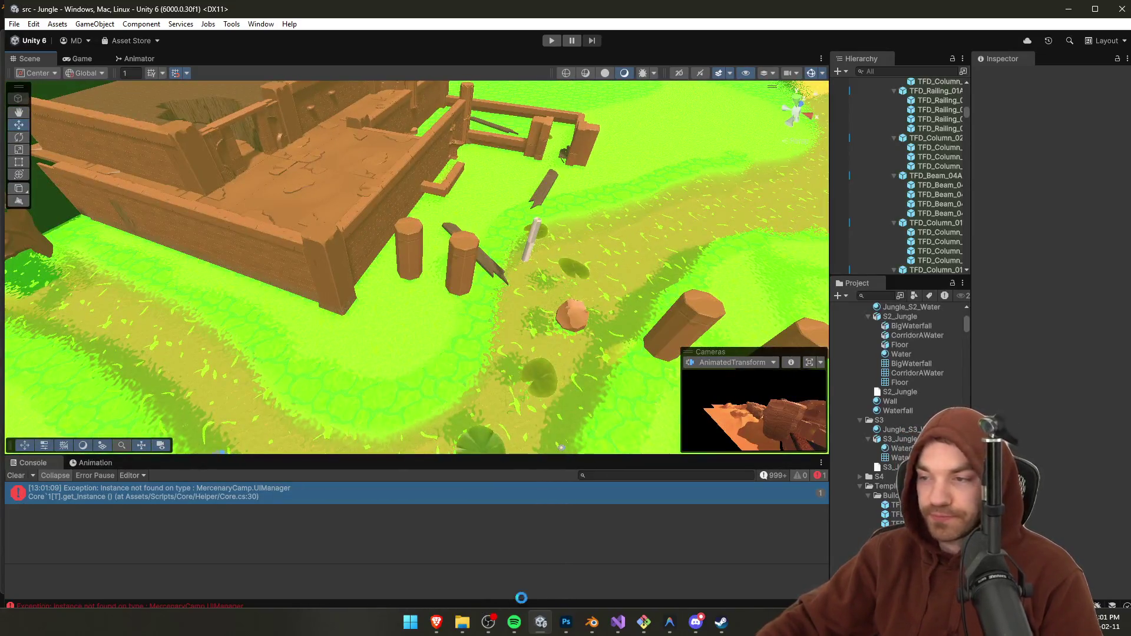
pyautogui.click(645, 623)
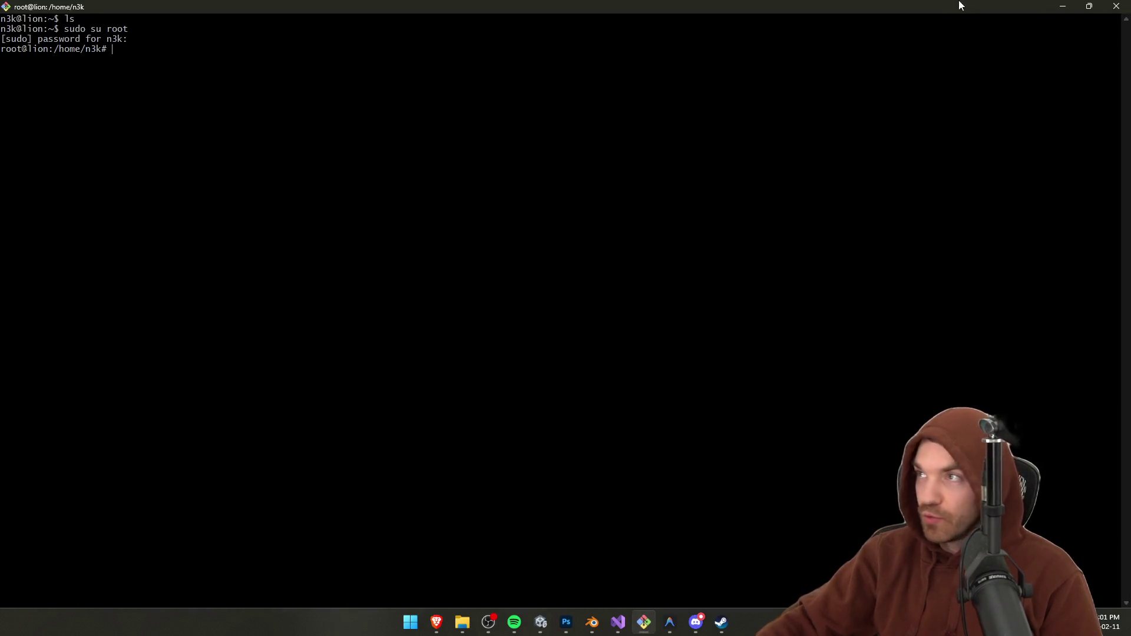
# Step: Close the old terminal and launch a fresh Git Bash window
pyautogui.click(1113, 7)
pyautogui.click(564, 354)
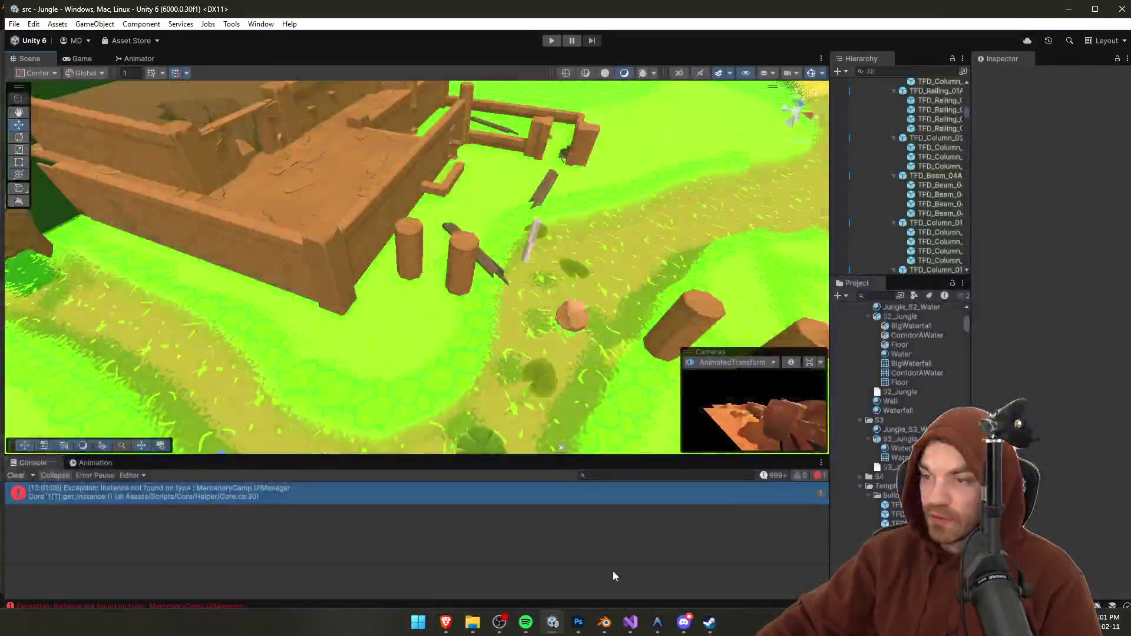
pyautogui.press('super')
pyautogui.write('git bash')
pyautogui.press('Return')
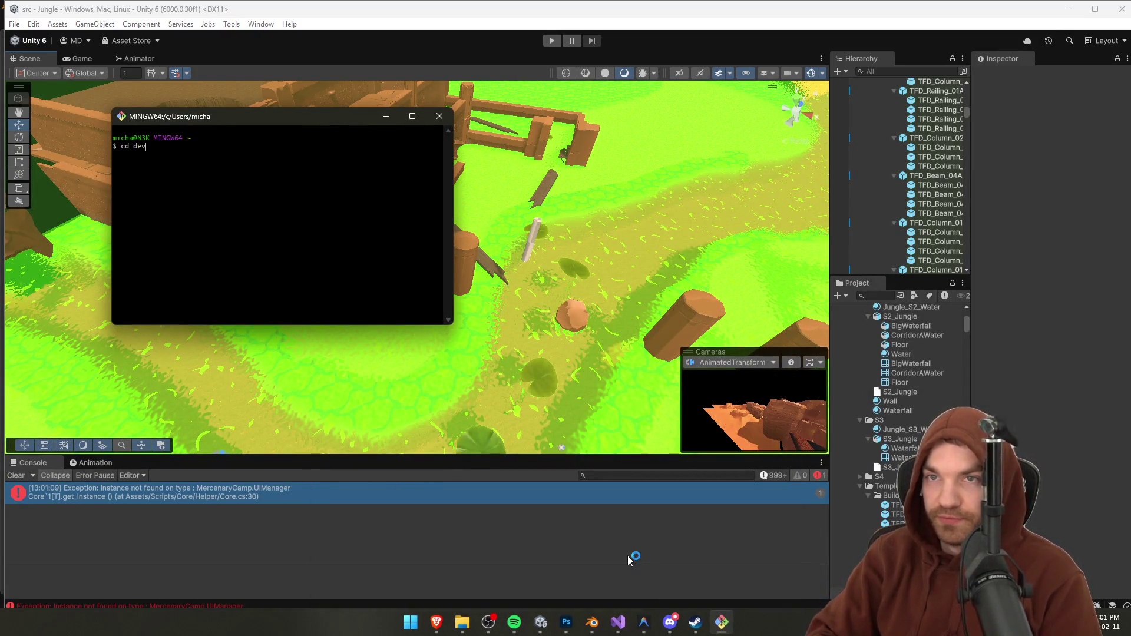
# Step: Run git status, stage all changes, commit as 'S1' and push the jungle branch
pyautogui.write('git status')
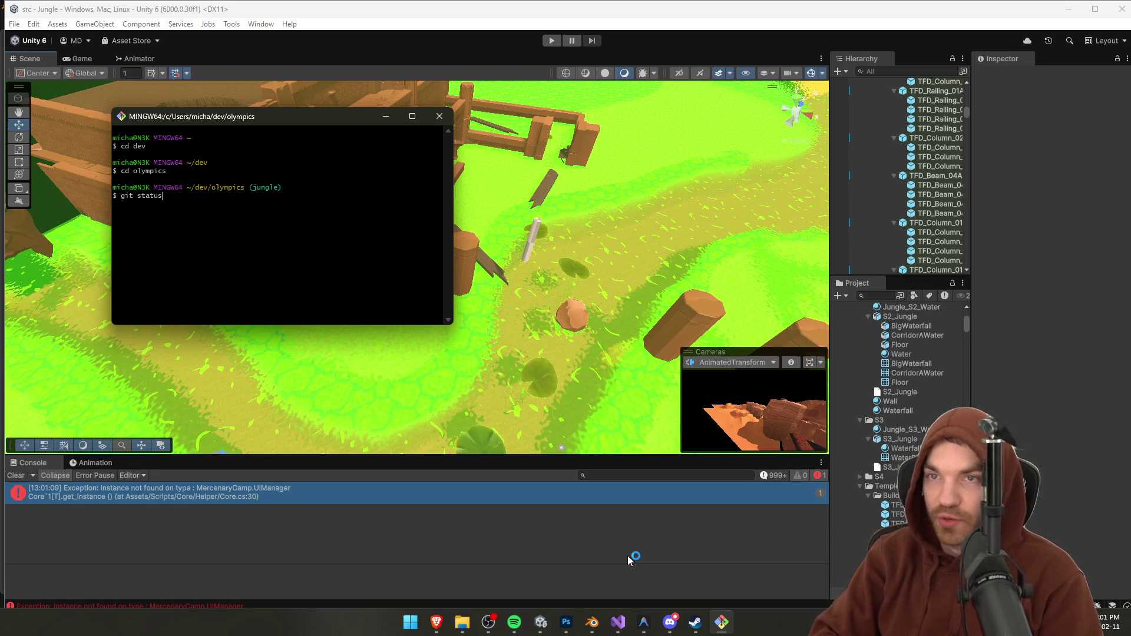
pyautogui.press('Return')
pyautogui.write('git add')
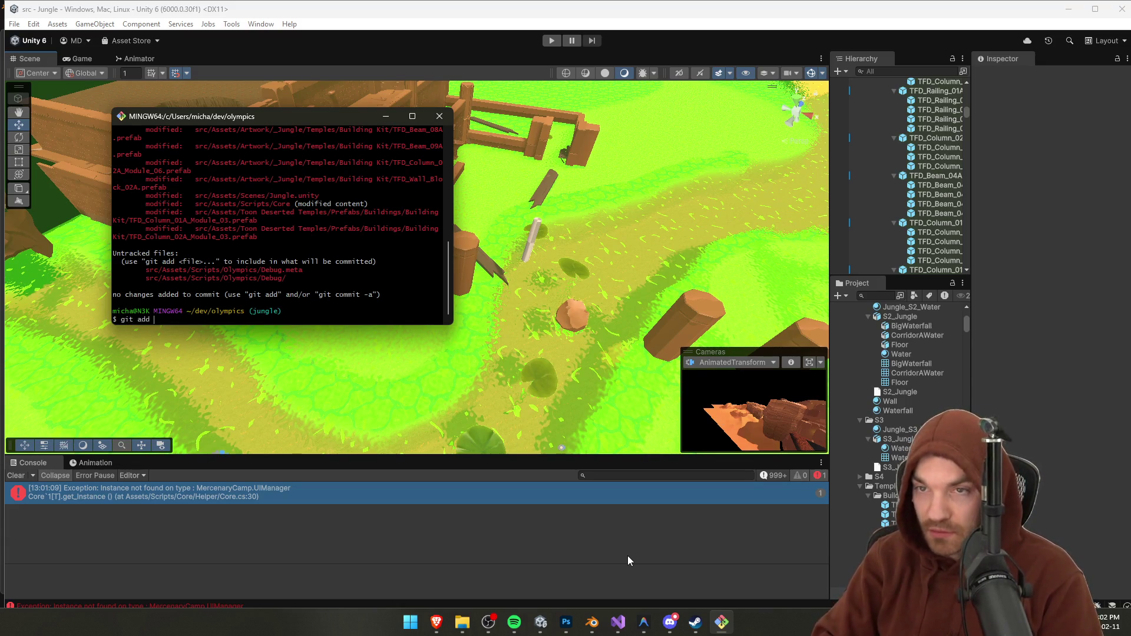
pyautogui.write('.')
pyautogui.press('Return')
pyautogui.write('git commit -m "S1')
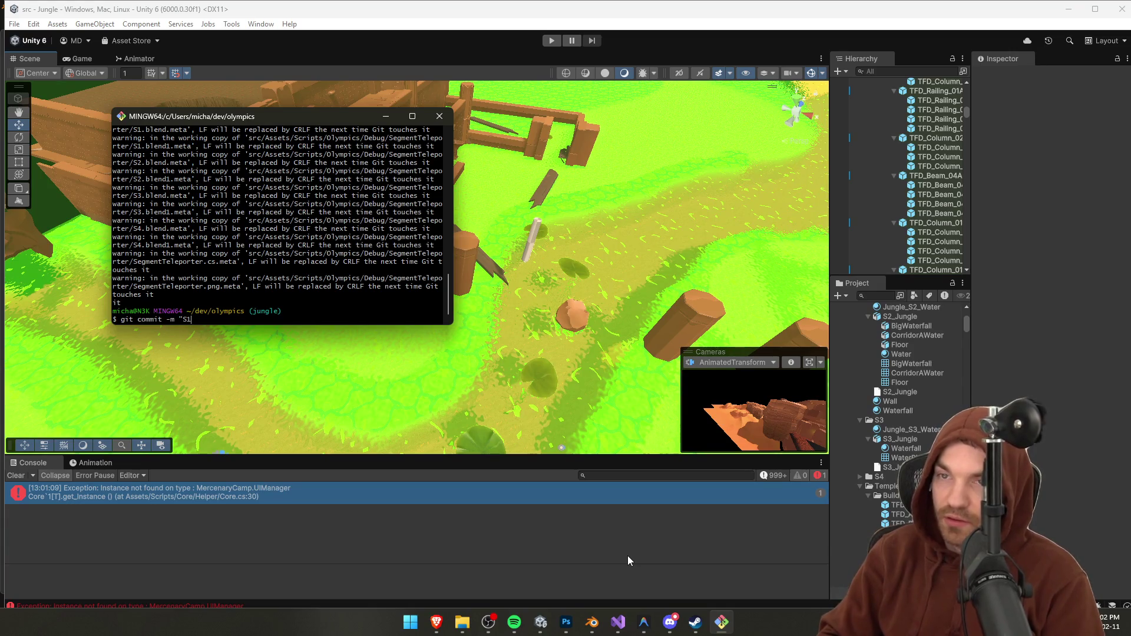
pyautogui.press('Return')
pyautogui.write('git push')
pyautogui.press('Return')
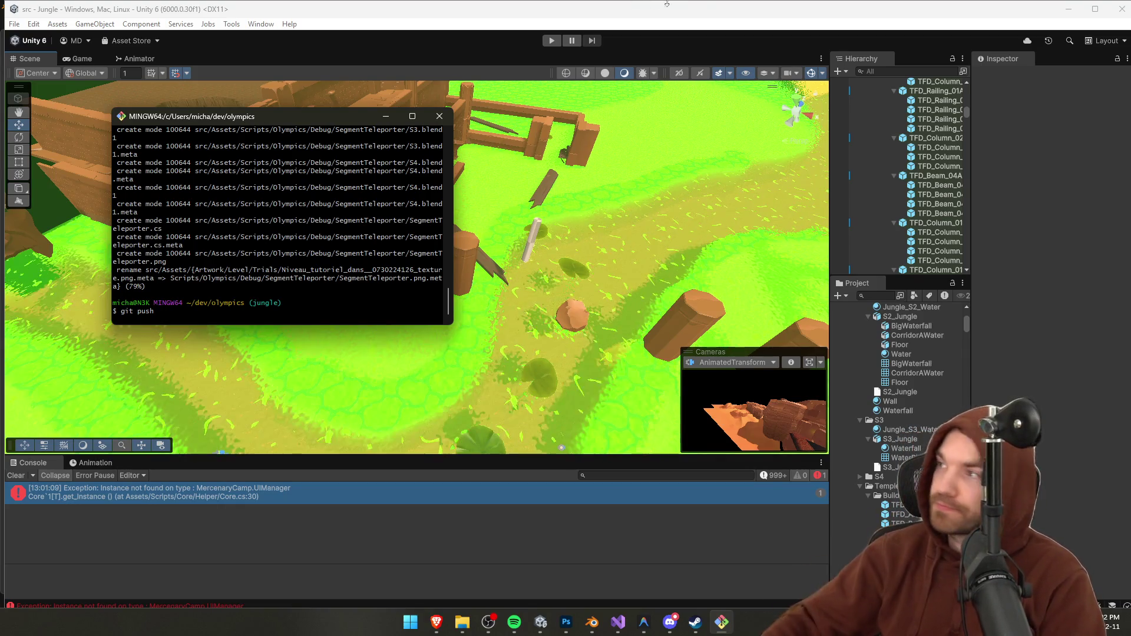
pyautogui.click(436, 622)
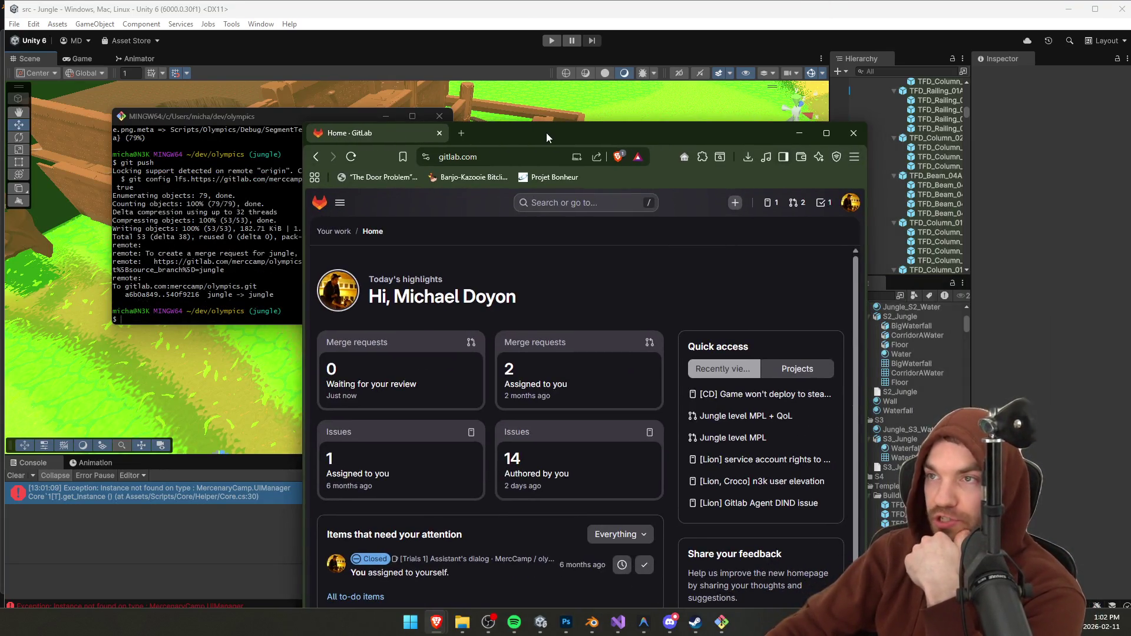
pyautogui.doubleClick(547, 132)
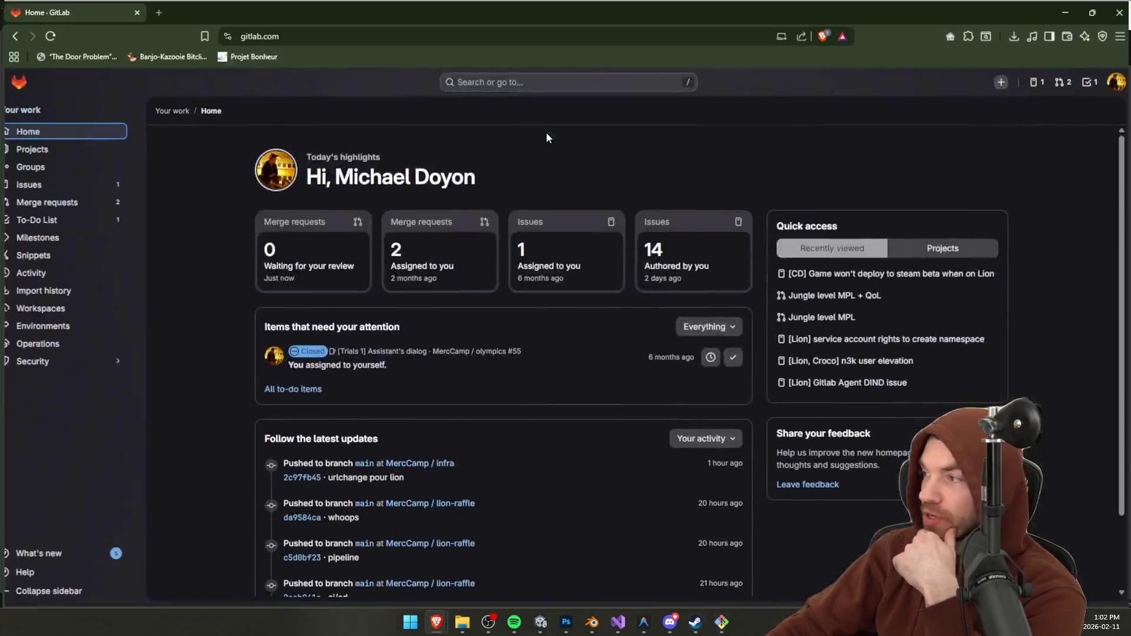
# Step: Start a new GitLab merge request for the pushed jungle branch
pyautogui.scroll(-2, 168, 355)
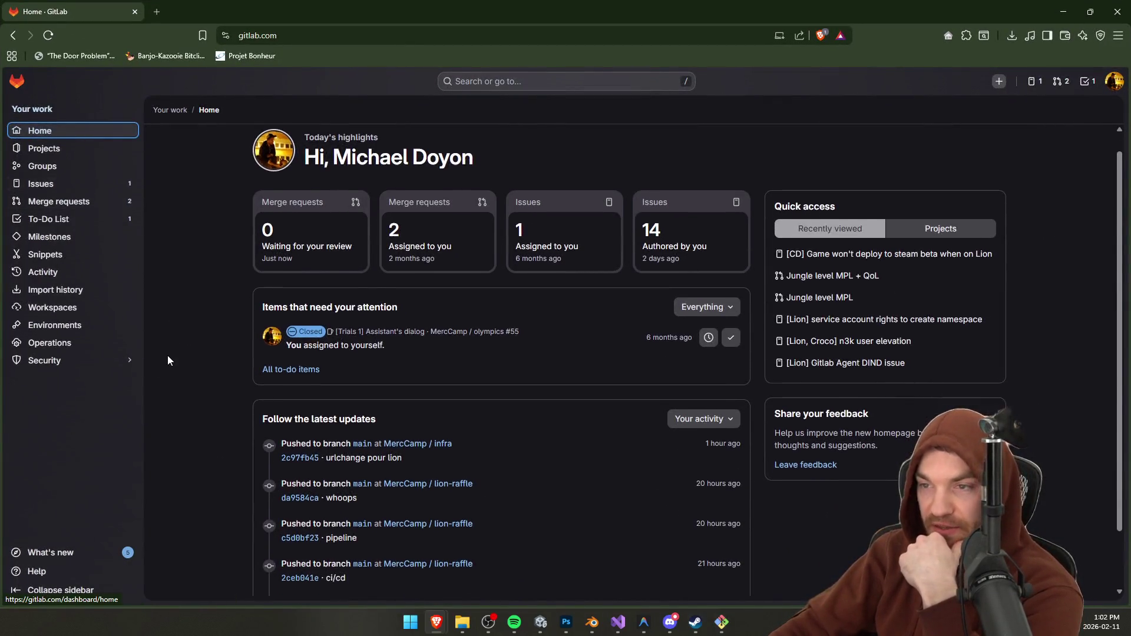
pyautogui.click(66, 150)
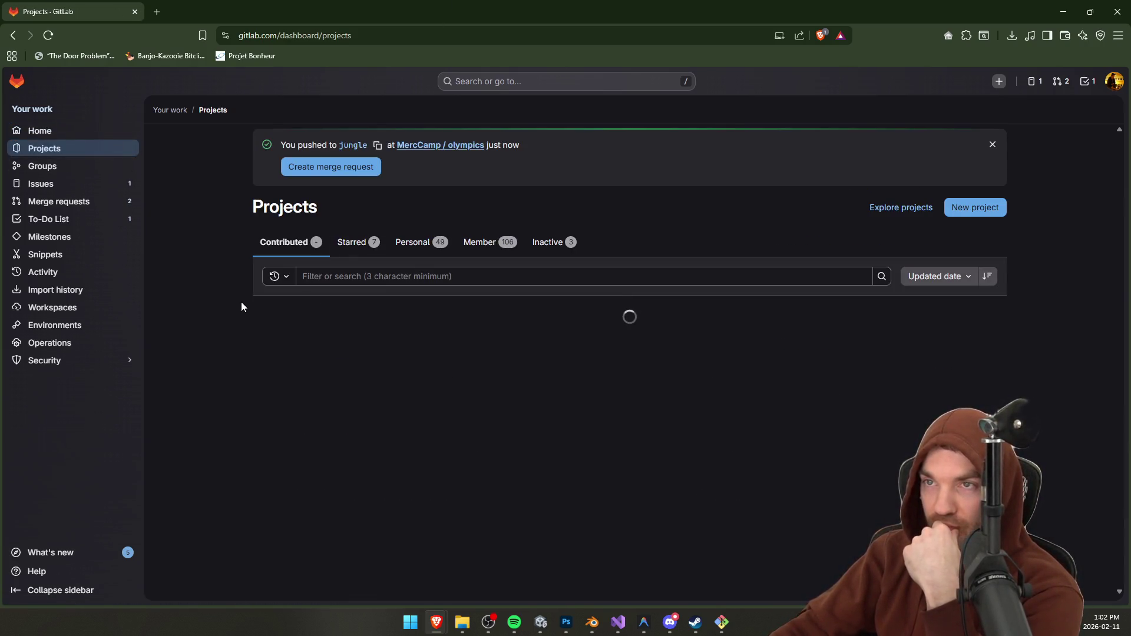
pyautogui.click(337, 167)
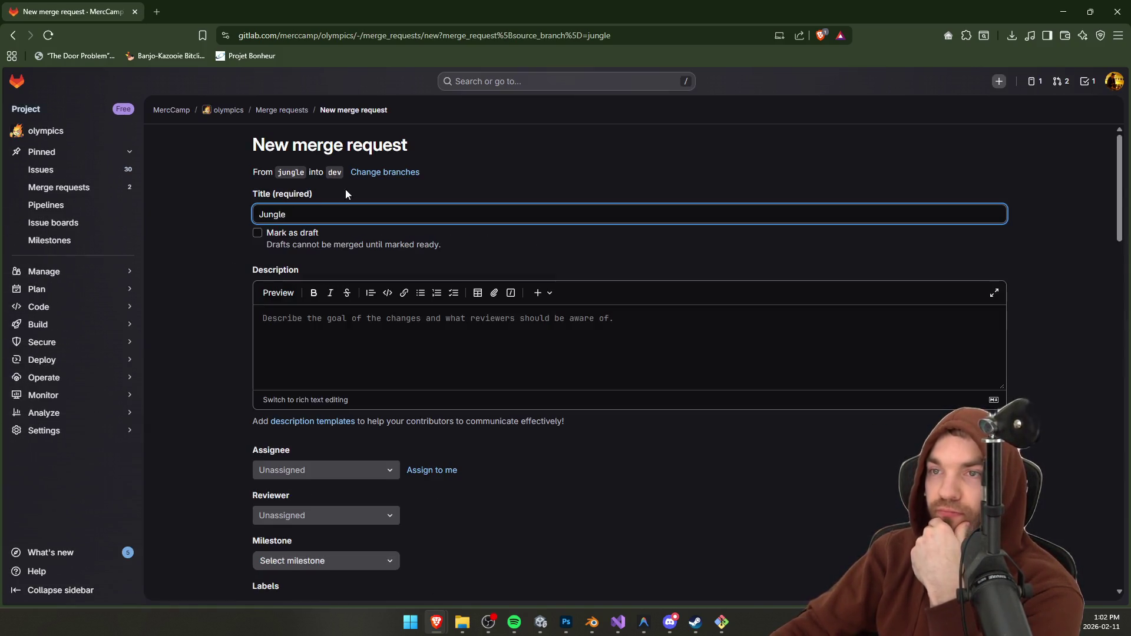
# Step: Describe Corridor A, Stairs in Corridor B and Temple in Corridor C, then create merge request !39
pyautogui.click(361, 346)
pyautogui.write('S1 -')
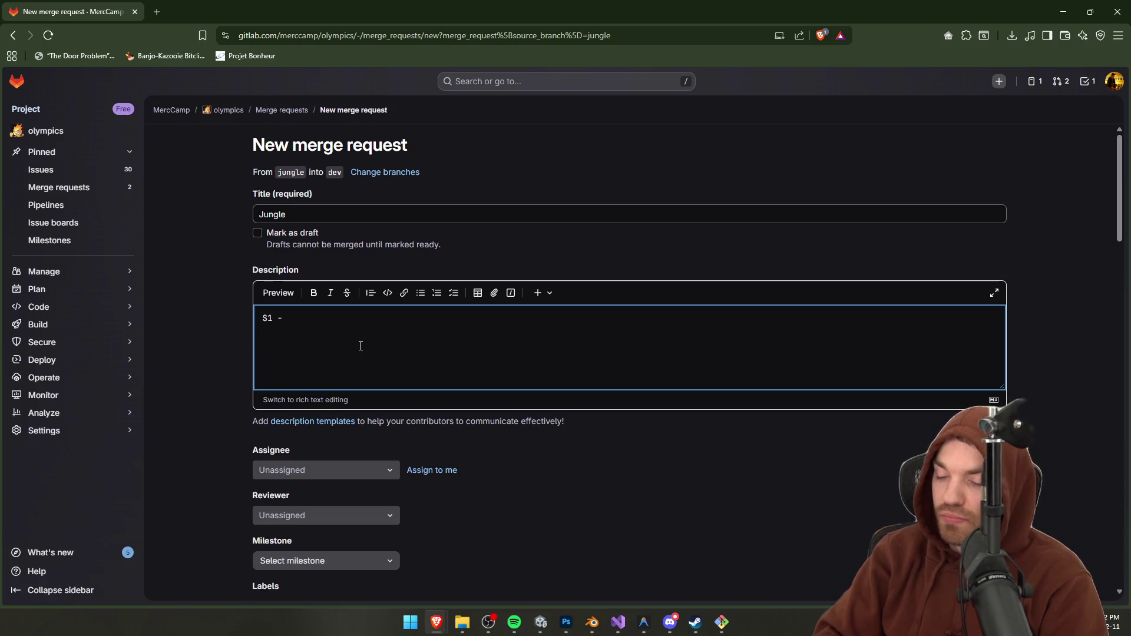
pyautogui.write(' Corridor A')
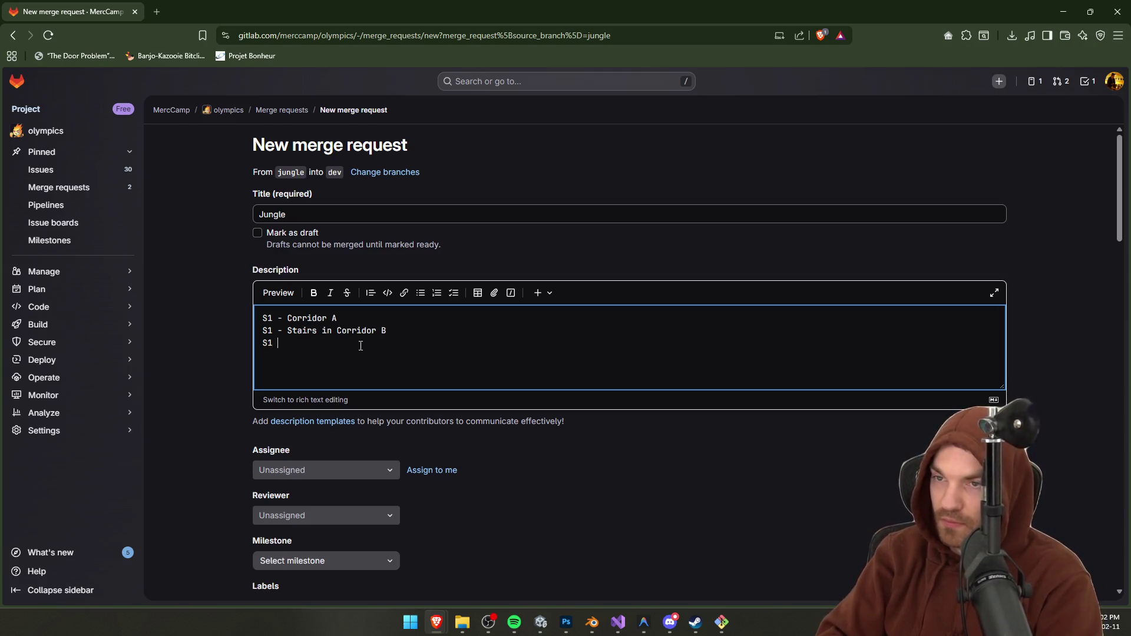
pyautogui.write('Temple in Corridor C')
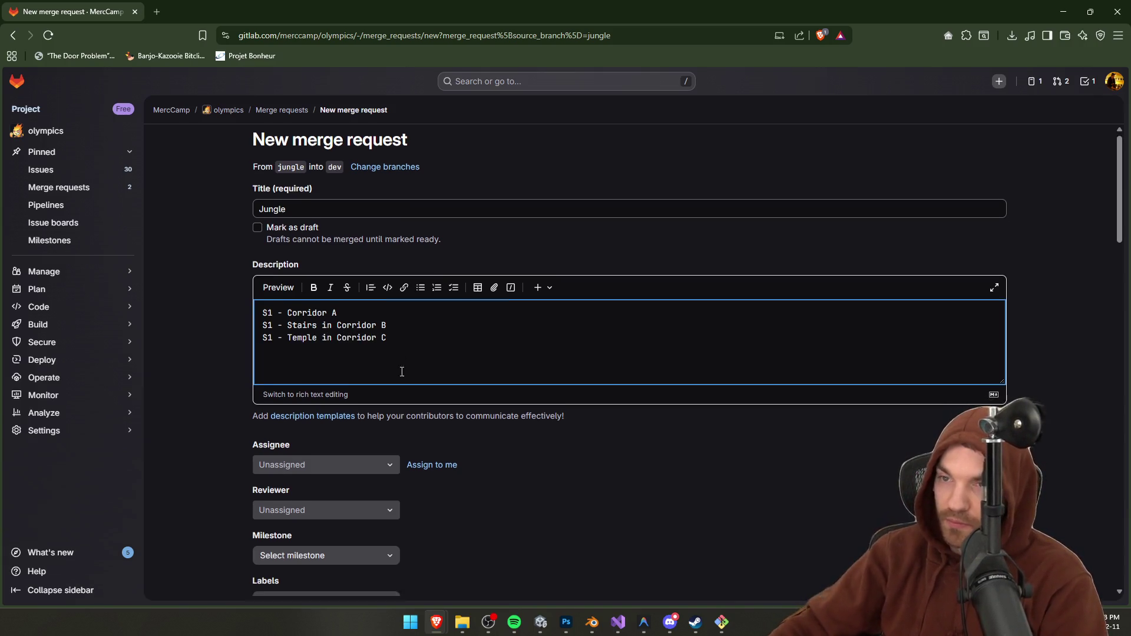
pyautogui.scroll(-7, 402, 371)
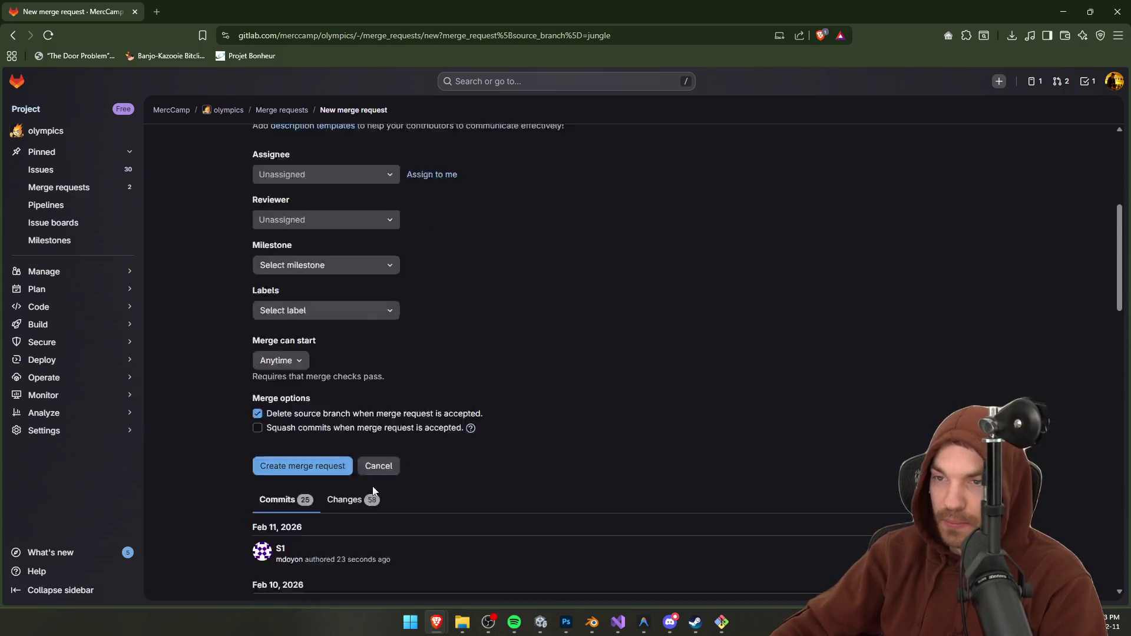
pyautogui.scroll(1, 342, 406)
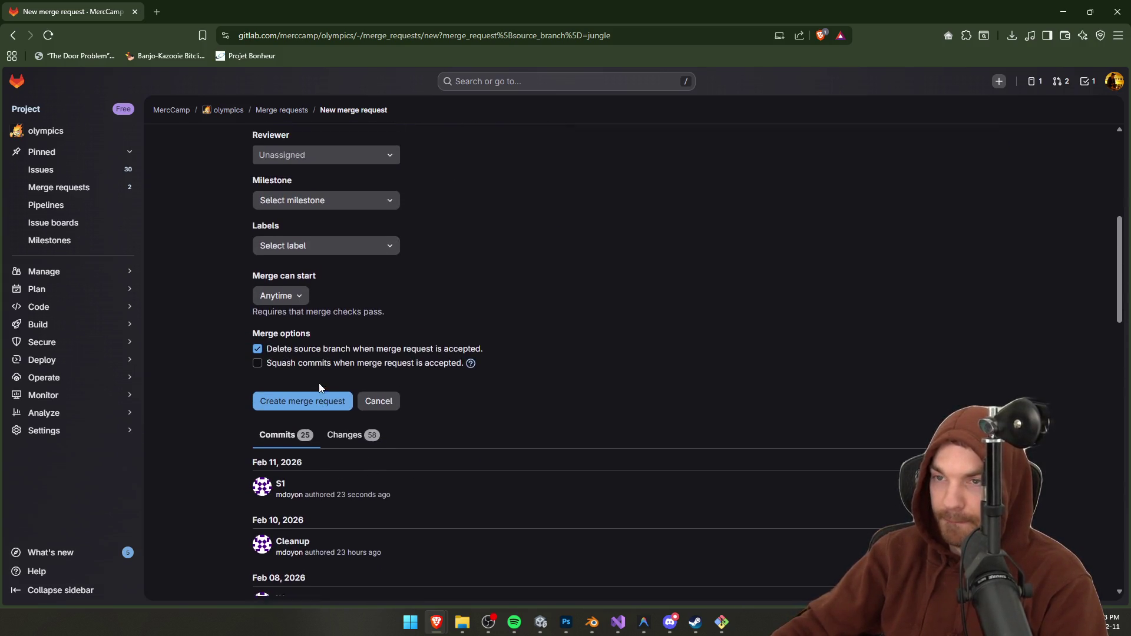
pyautogui.click(299, 408)
pyautogui.hotkey('alt', 'Tab')
# Step: Pull the latest dev changes and check out the previous jungle branch
pyautogui.write('git pull')
pyautogui.press('Return')
pyautogui.write('ull')
pyautogui.press('Return')
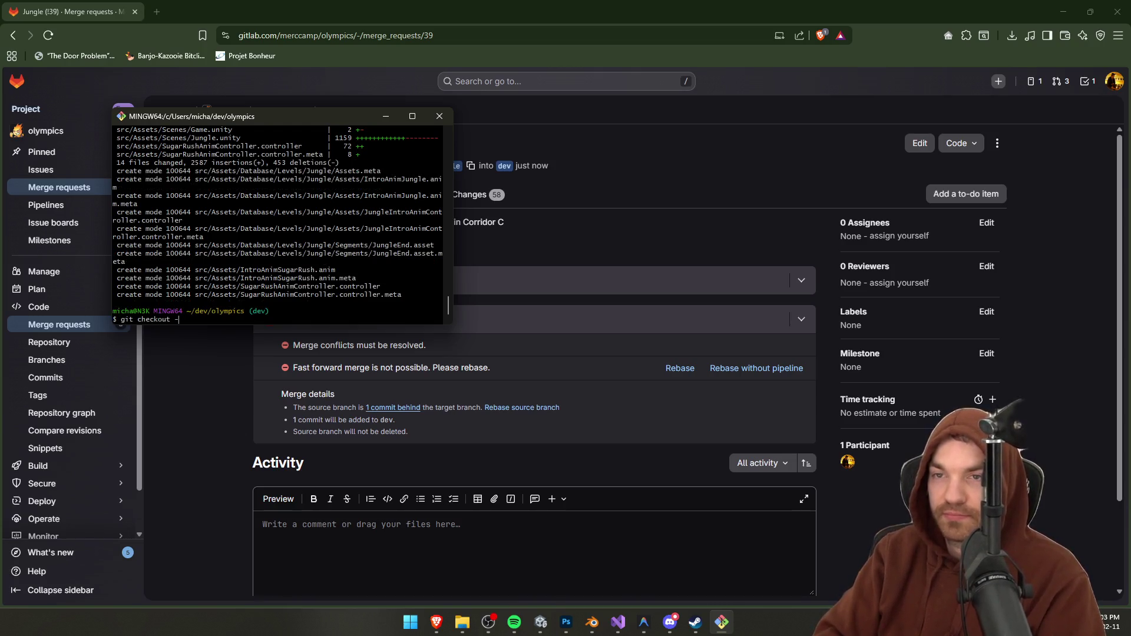
pyautogui.press('Return')
pyautogui.write('g')
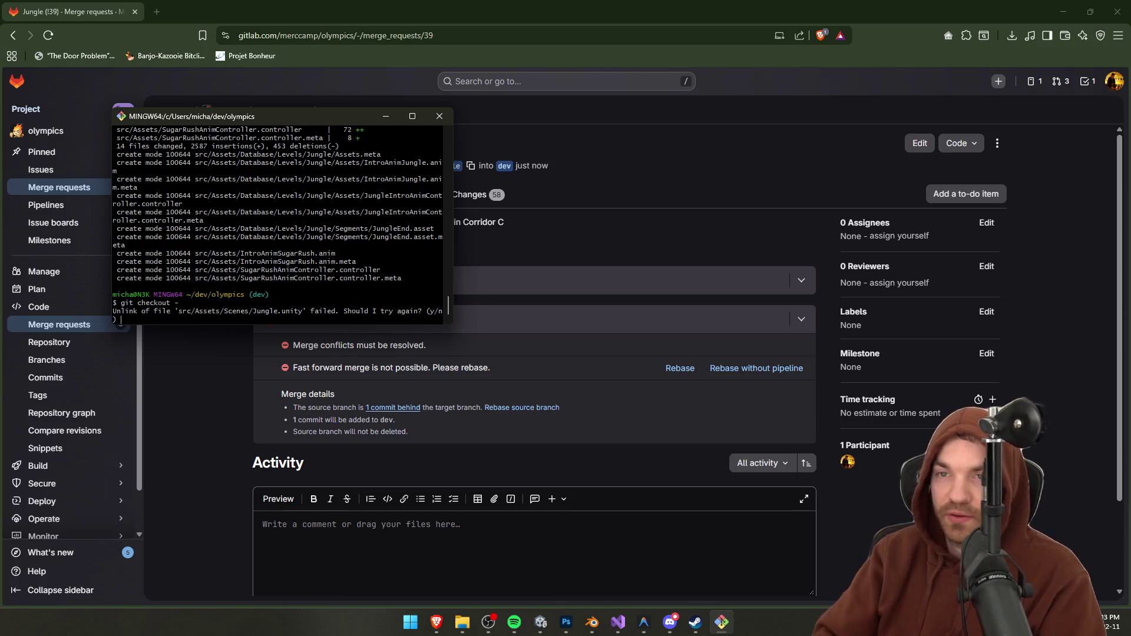
# Step: Quit Blender without saving and decline retrying the locked scene file
pyautogui.rightClick(540, 622)
pyautogui.click(592, 622)
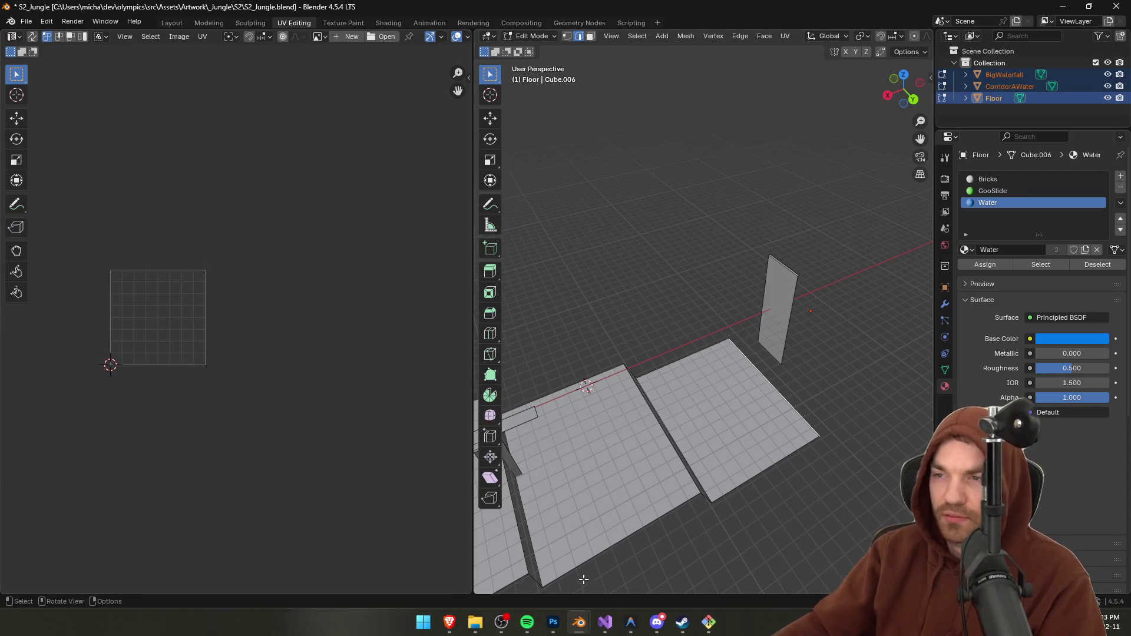
pyautogui.hotkey('ctrl', 'q')
pyautogui.click(583, 328)
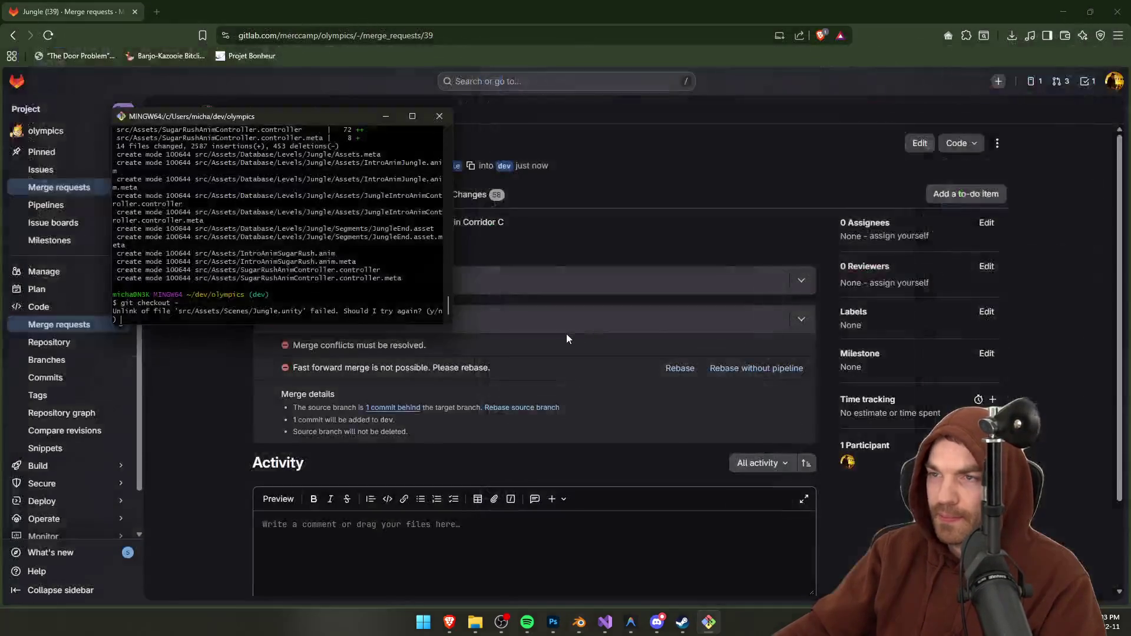
pyautogui.press('Return')
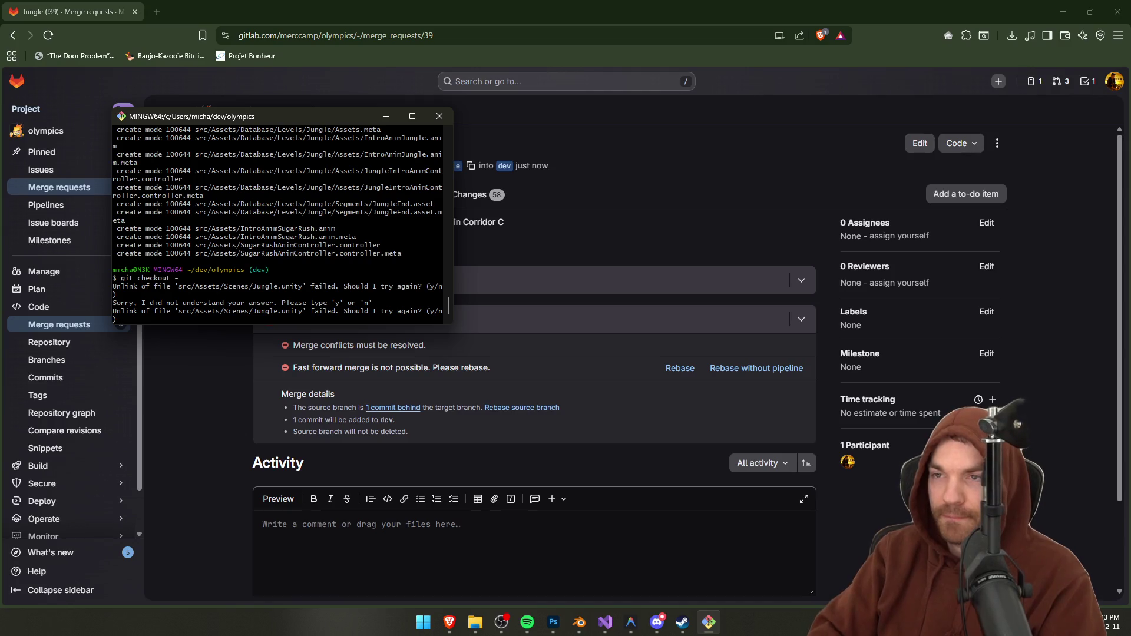
pyautogui.write('n')
pyautogui.press('Return')
pyautogui.press('Return')
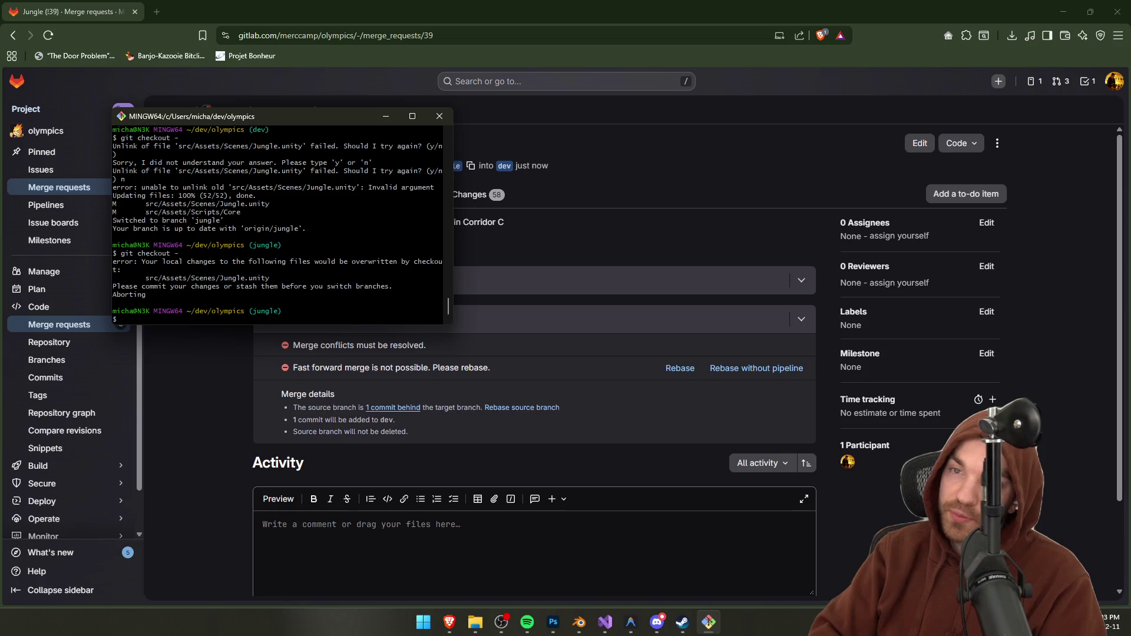
# Step: Run git status, stage all changes, commit Jungle.unity as 's1', and attempt a push
pyautogui.write('git checkout')
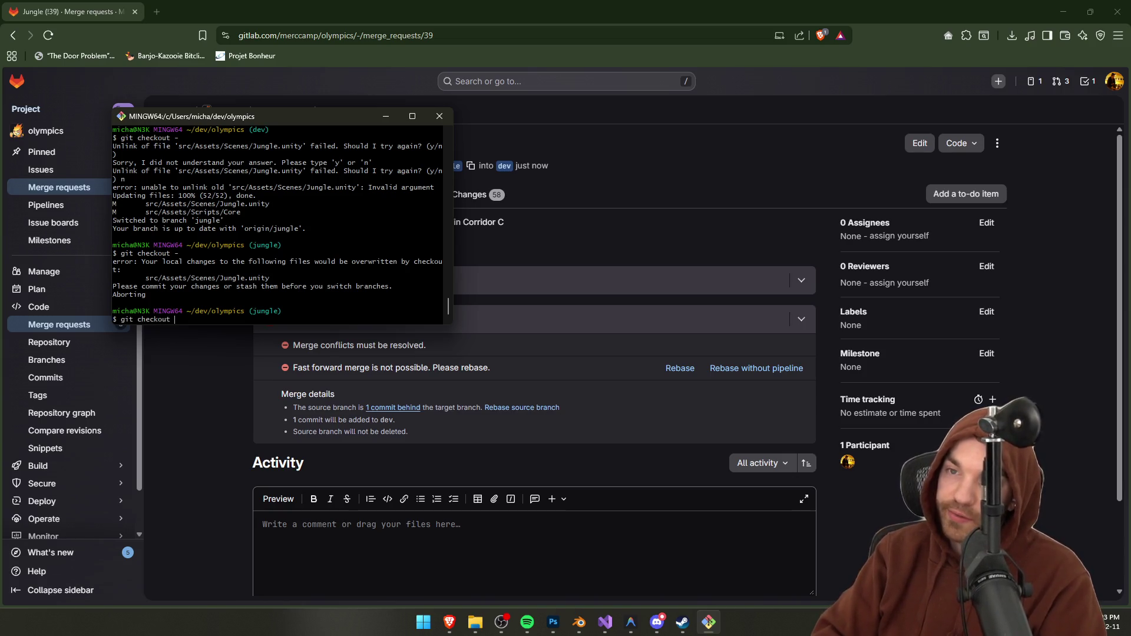
pyautogui.press('BackSpace')
pyautogui.press('BackSpace')
pyautogui.press('BackSpace')
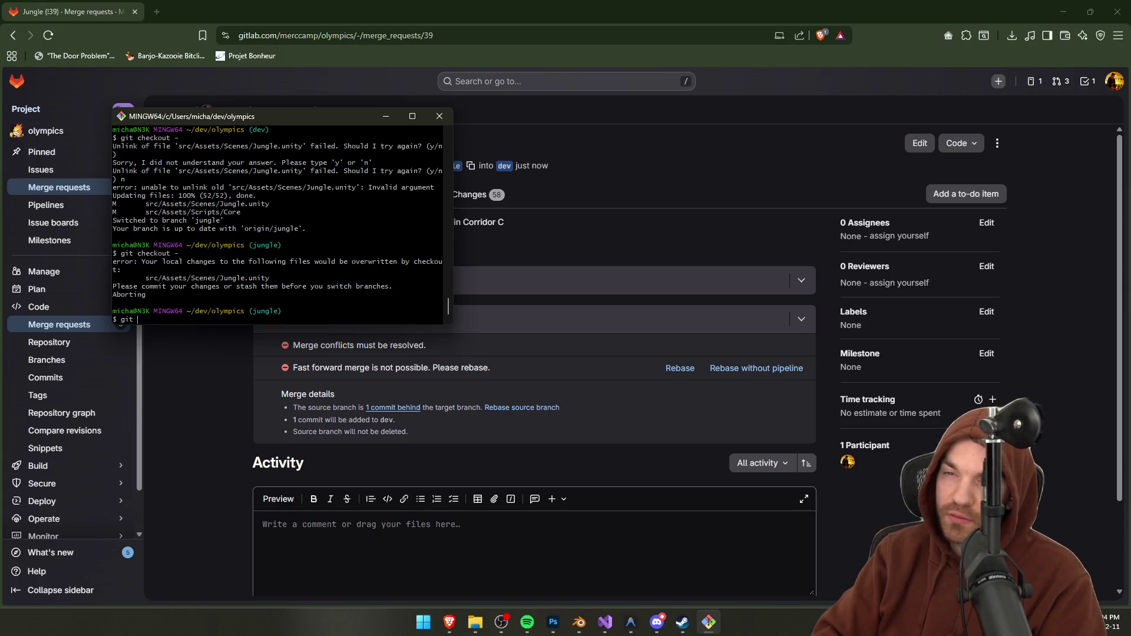
pyautogui.write('status')
pyautogui.press('Return')
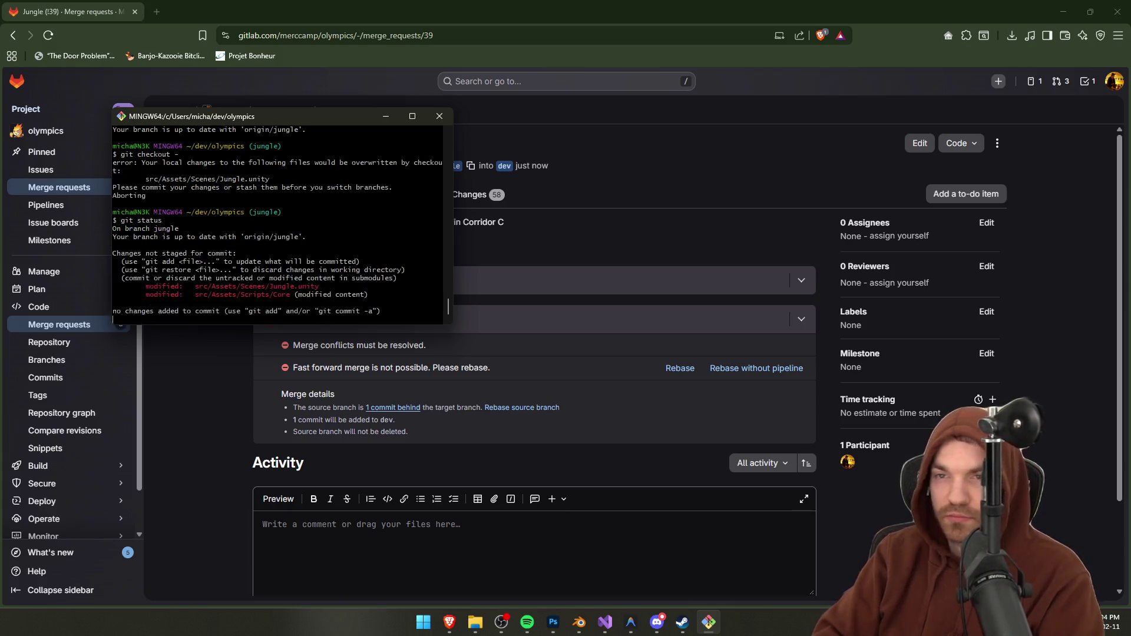
pyautogui.write('git add .')
pyautogui.press('Return')
pyautogui.write('git commit -m "g')
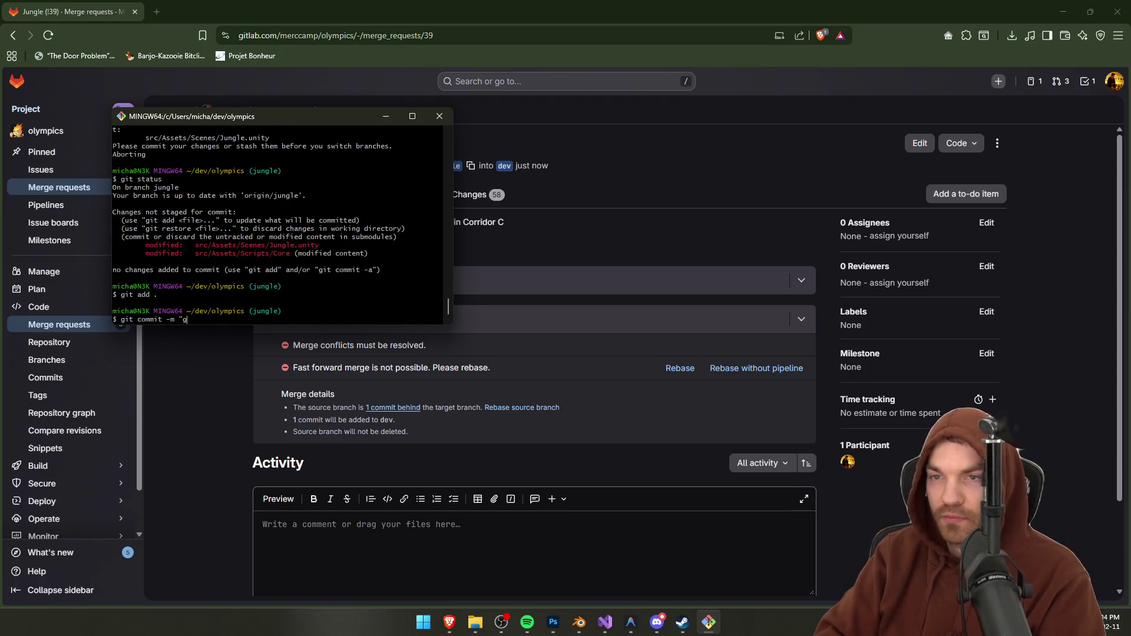
pyautogui.write('1"')
pyautogui.press('Return')
pyautogui.write('git push')
pyautogui.press('Return')
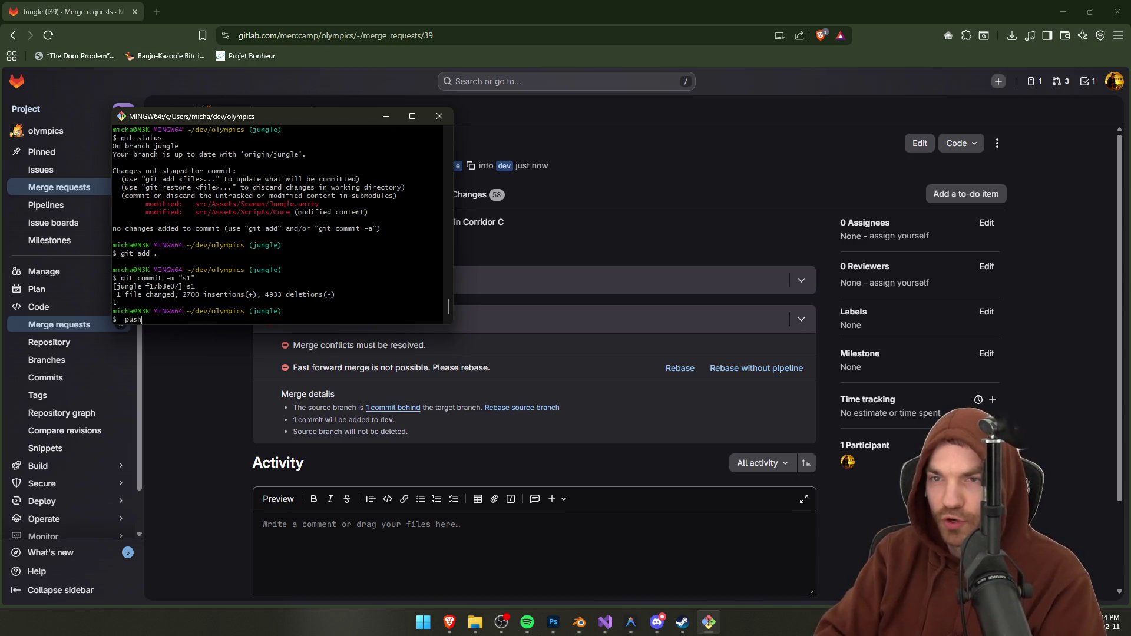